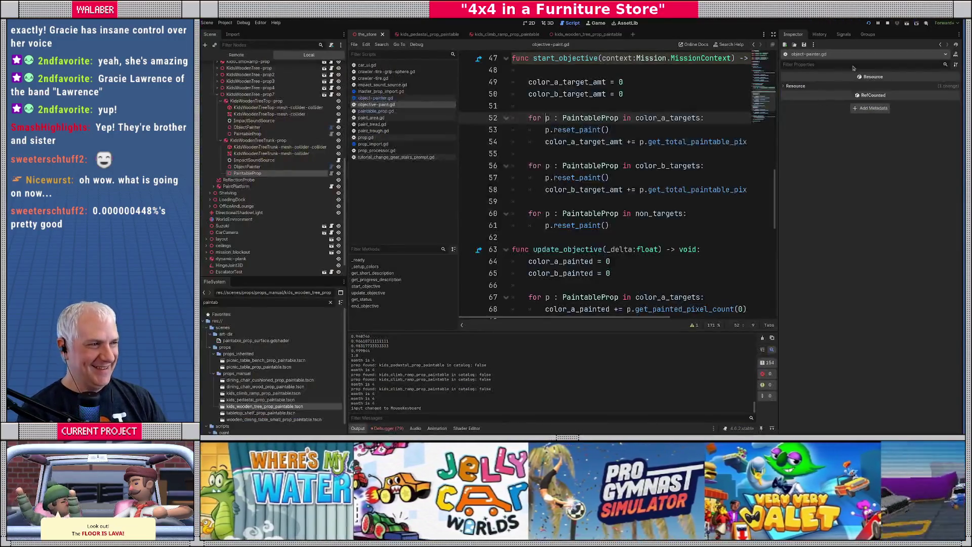
Widen objective-paint.gd to full width and bring get_progress_description near line 44 into view.
{"action": "left_click", "coordinate": [535, 165]}
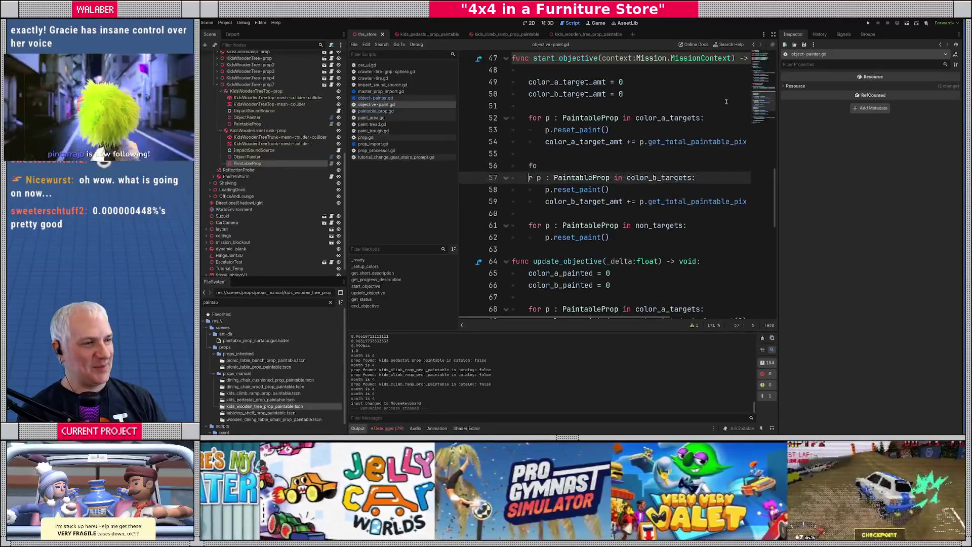
{"action": "left_click", "coordinate": [773, 34]}
{"action": "left_click", "coordinate": [507, 118]}
{"action": "scroll", "coordinate": [477, 131], "scroll_direction": "down", "scroll_amount": 6}
{"action": "scroll", "coordinate": [476, 159], "scroll_direction": "up", "scroll_amount": 10}
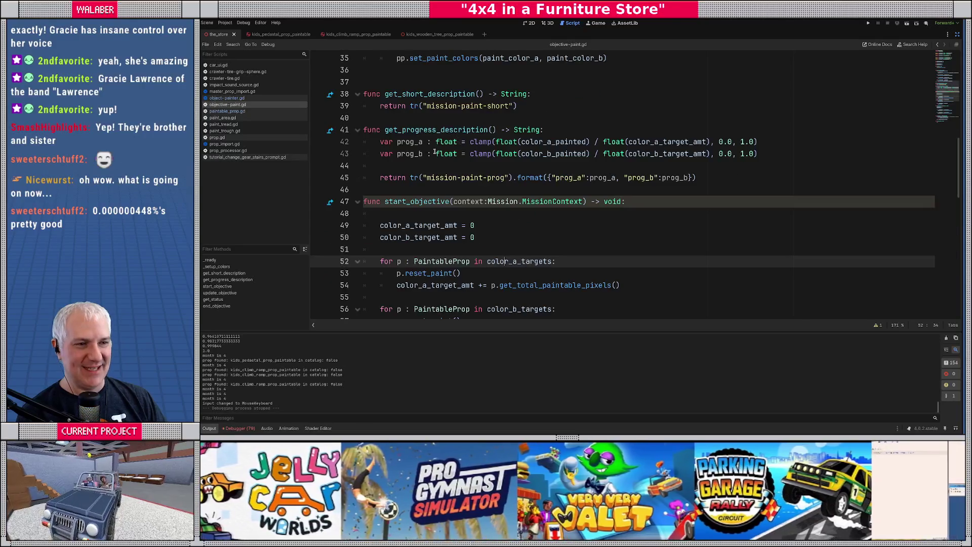
Wrap prog_a and prog_b on line 45 in "%0.2f" formatting multiplied by 100.
{"action": "left_click", "coordinate": [430, 162]}
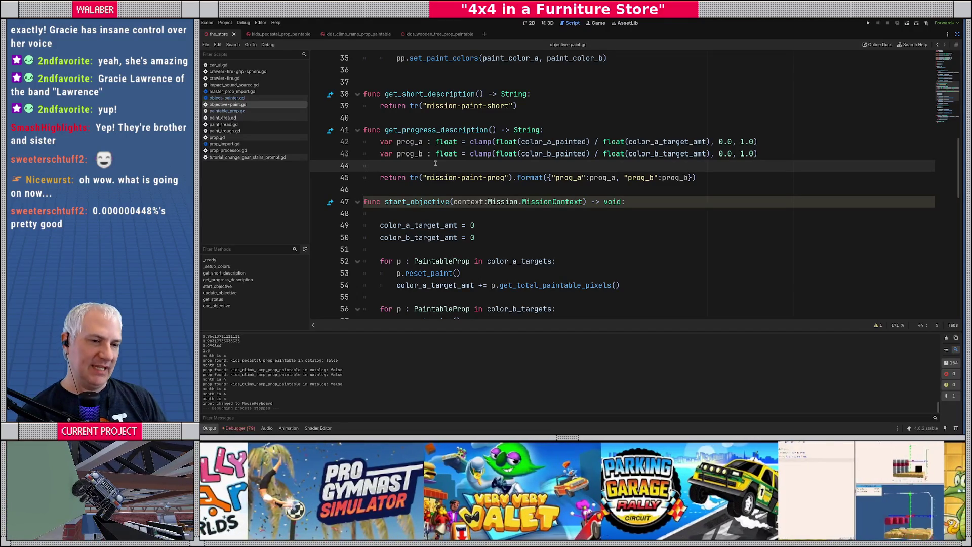
{"action": "left_click", "coordinate": [590, 178]}
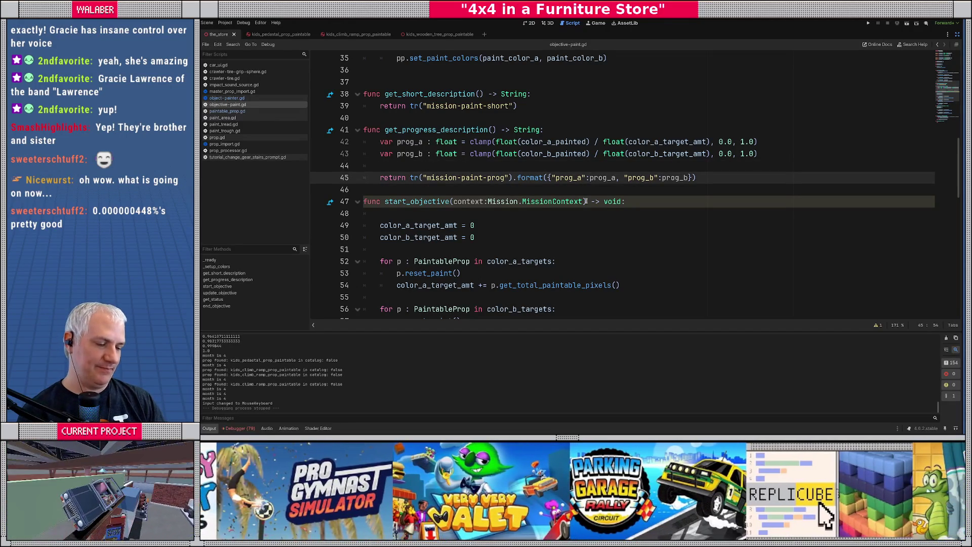
{"action": "type", "text": "[\"%0.2f"}
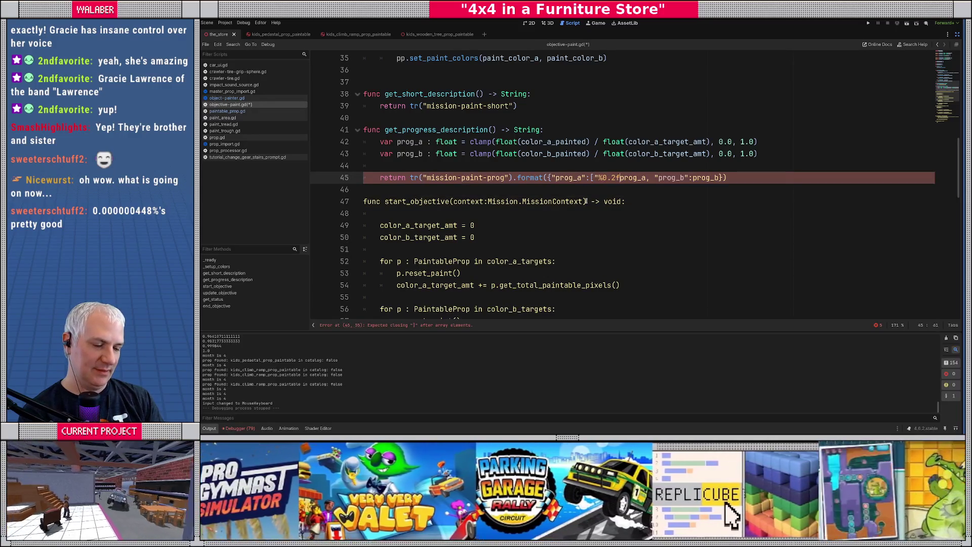
{"action": "type", "text": "\""}
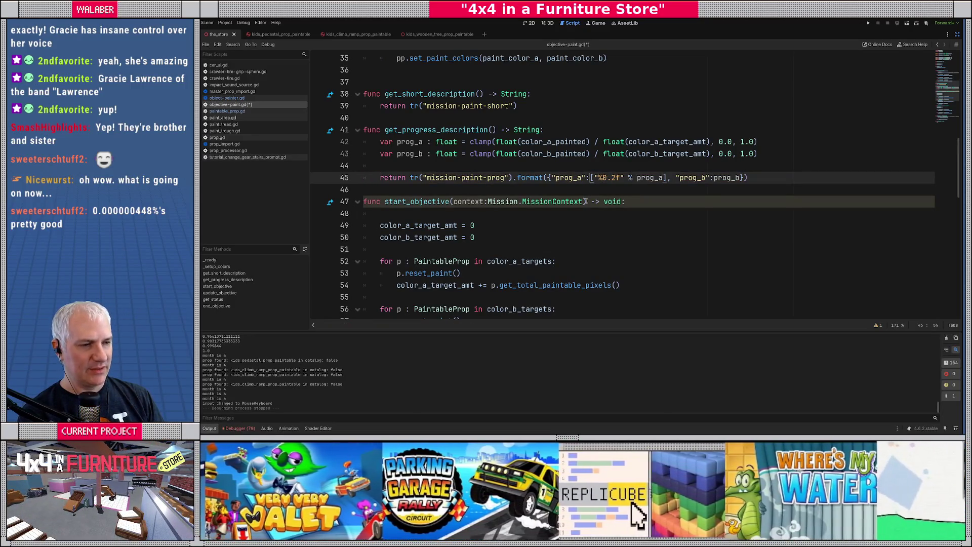
{"action": "type", "text": "("}
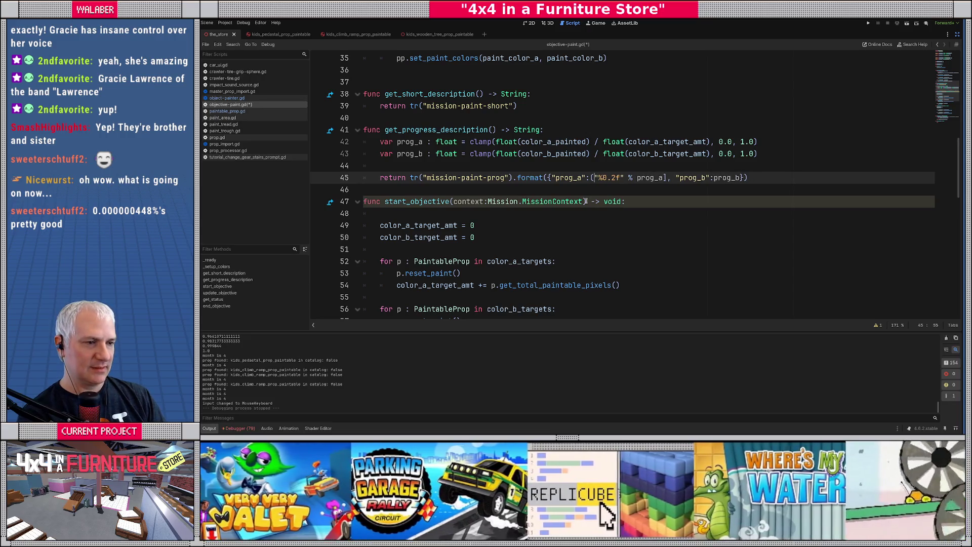
{"action": "key", "text": "Right"}
{"action": "key", "text": "Right"}
{"action": "key", "text": "Right"}
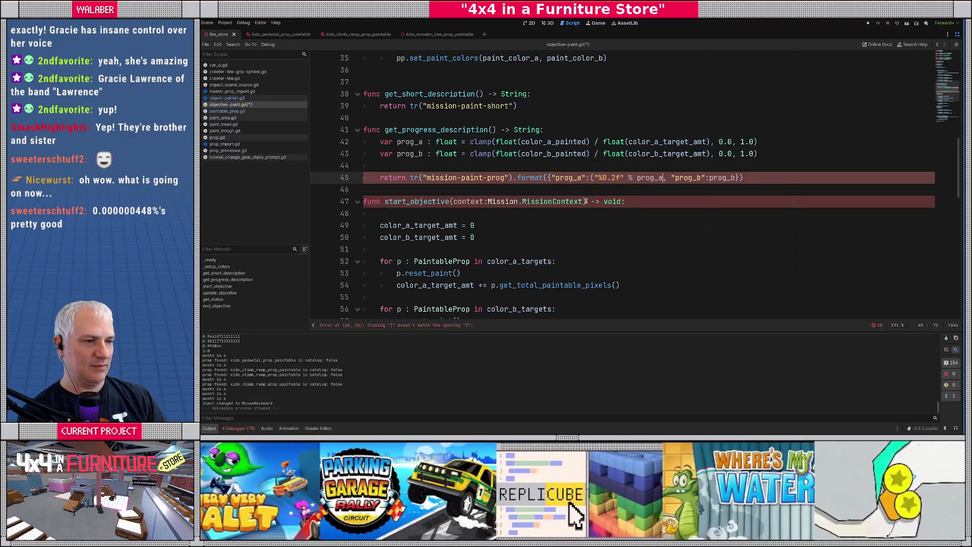
{"action": "key", "text": "Right"}
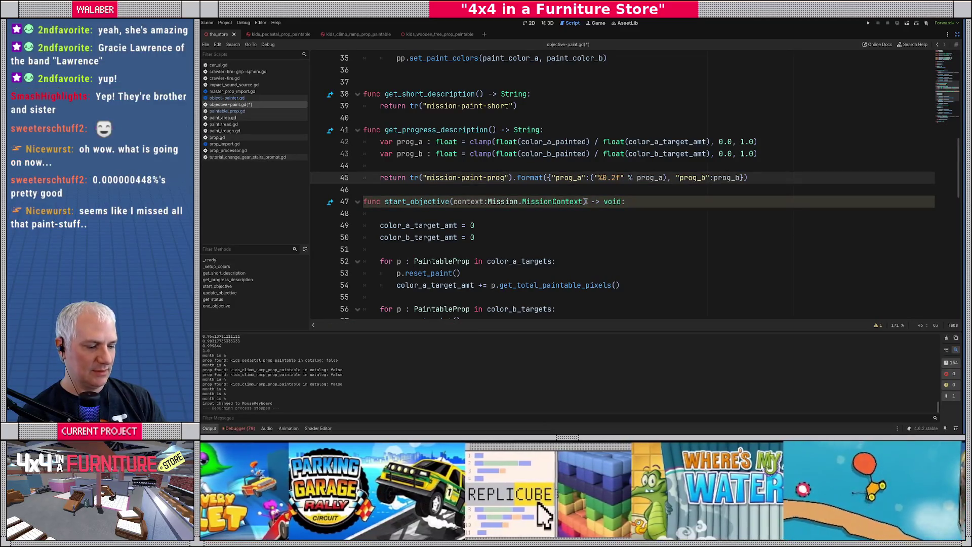
{"action": "type", "text": "\"%0.2f"}
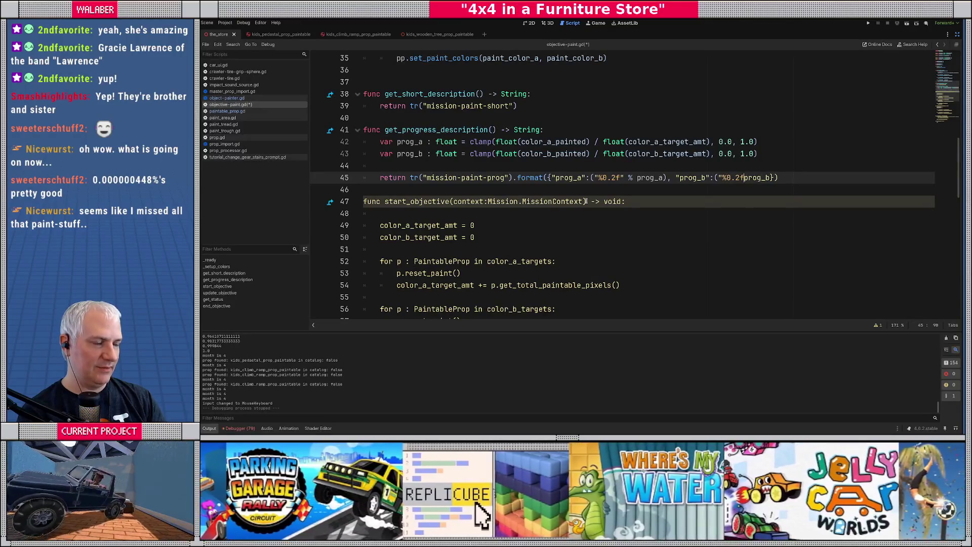
{"action": "type", "text": "\""}
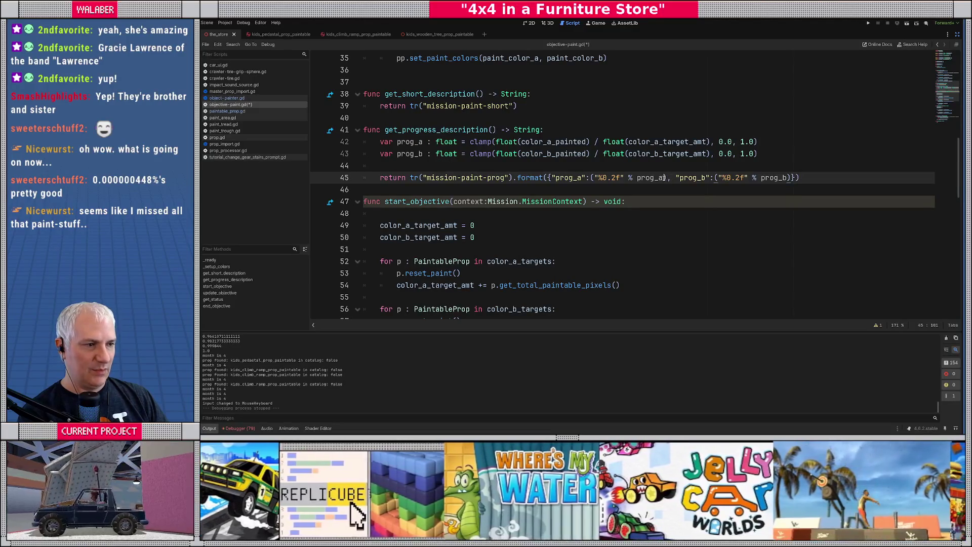
{"action": "type", "text": "* 100.0"}
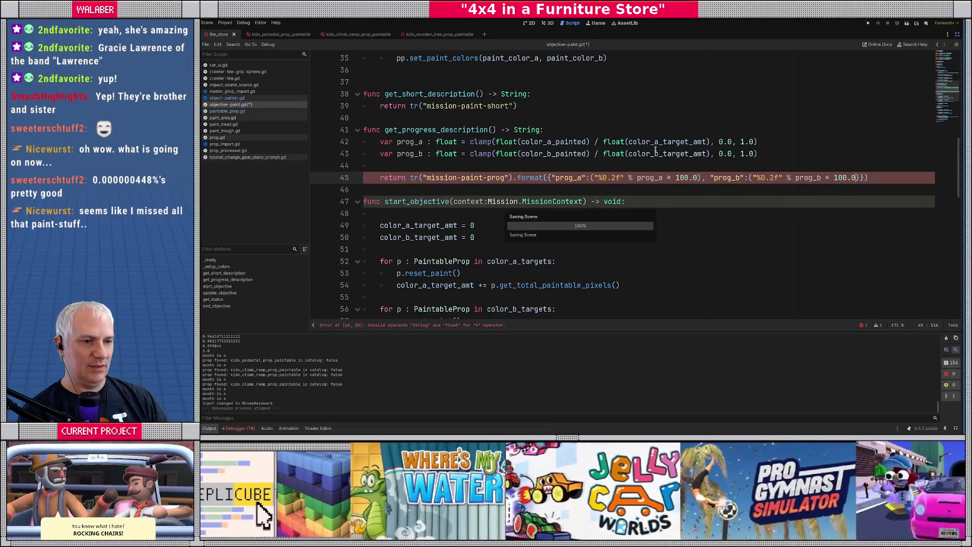
{"action": "key", "text": "ctrl+s"}
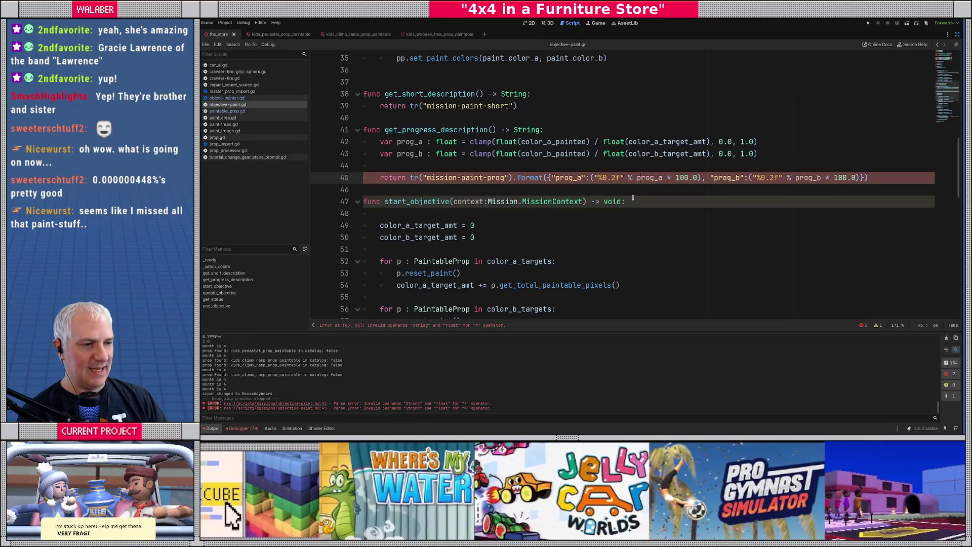
Fix the brackets on line 45 and save the script, clearing the parse error.
{"action": "type", "text": "("}
{"action": "key", "text": "Right"}
{"action": "key", "text": "Right"}
{"action": "key", "text": "Right"}
{"action": "type", "text": ")"}
{"action": "key", "text": "Right"}
{"action": "key", "text": "Right"}
{"action": "key", "text": "Right"}
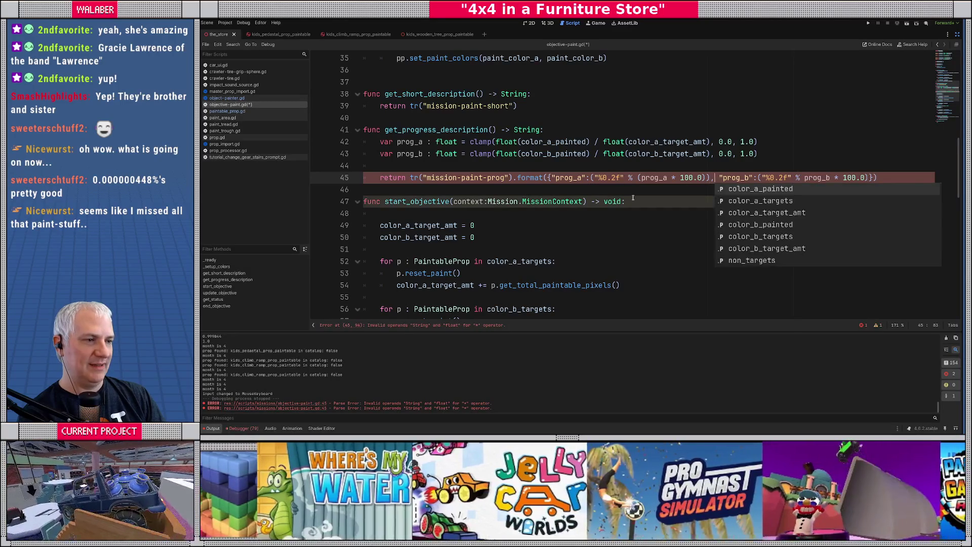
{"action": "key", "text": "End"}
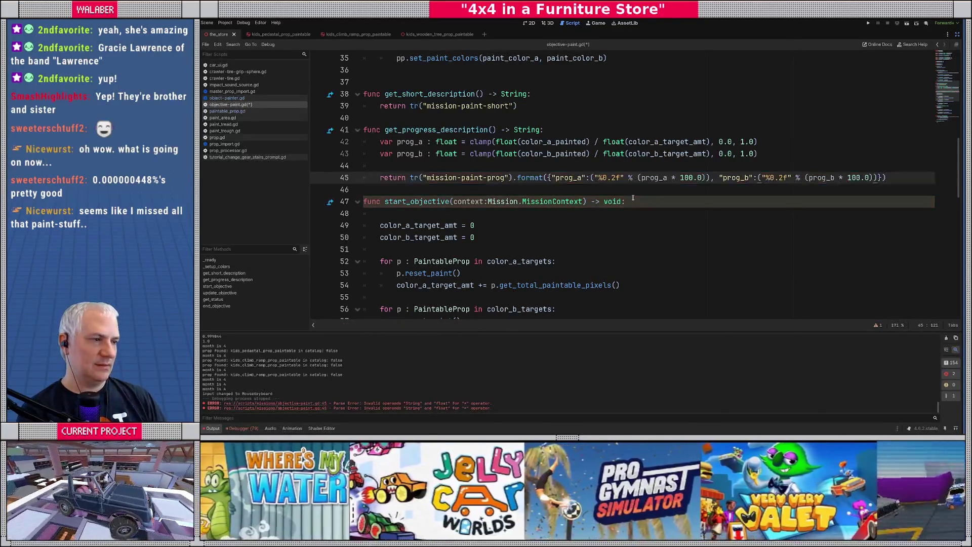
{"action": "key", "text": "ctrl+s"}
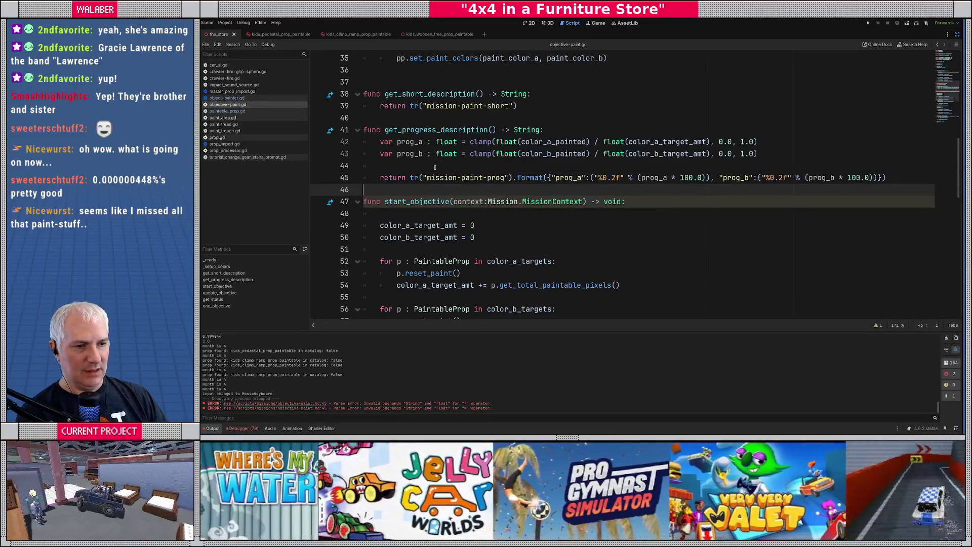
{"action": "left_click", "coordinate": [435, 167]}
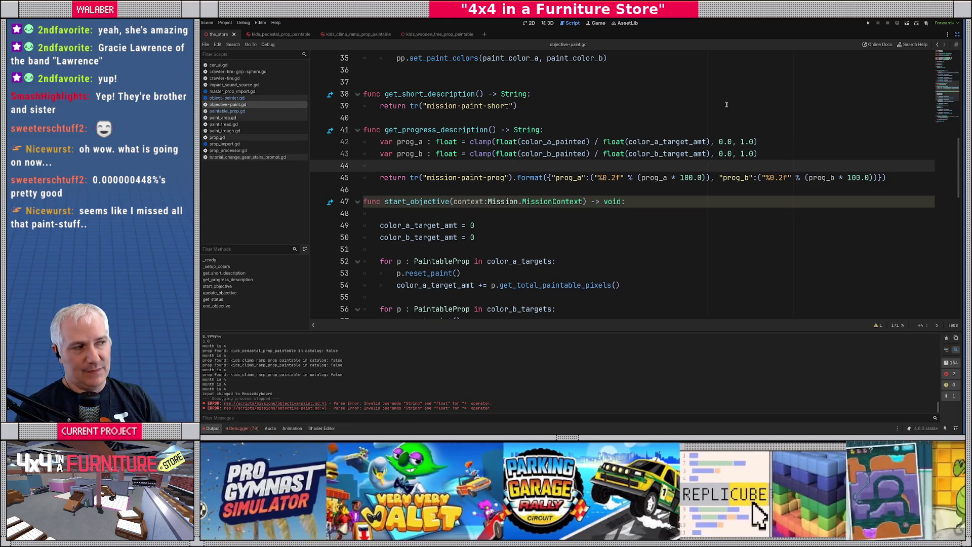
Restore the side panels, give the FileSystem list more height, and show the_store in 3D.
{"action": "left_click", "coordinate": [957, 35]}
{"action": "left_click_drag", "start_coordinate": [289, 284], "coordinate": [291, 220]}
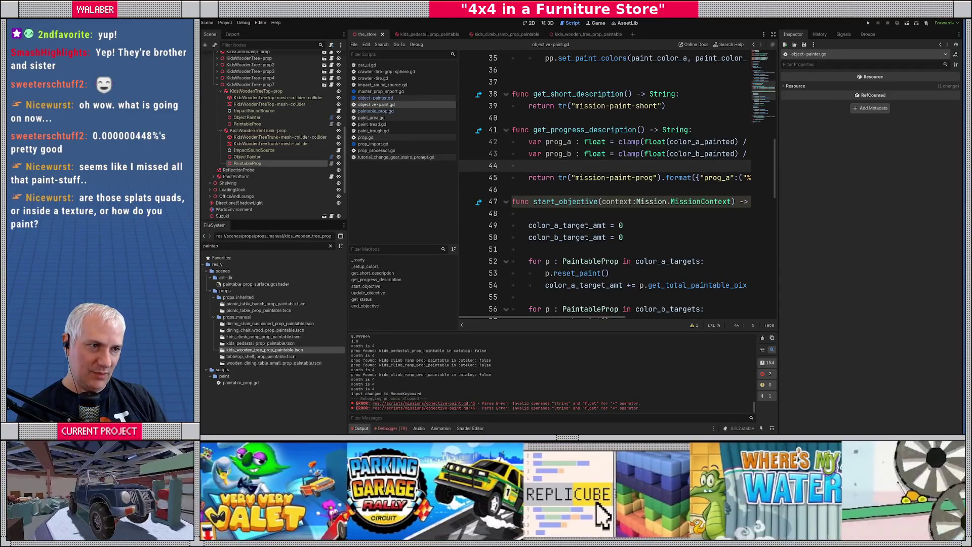
{"action": "left_click", "coordinate": [547, 23]}
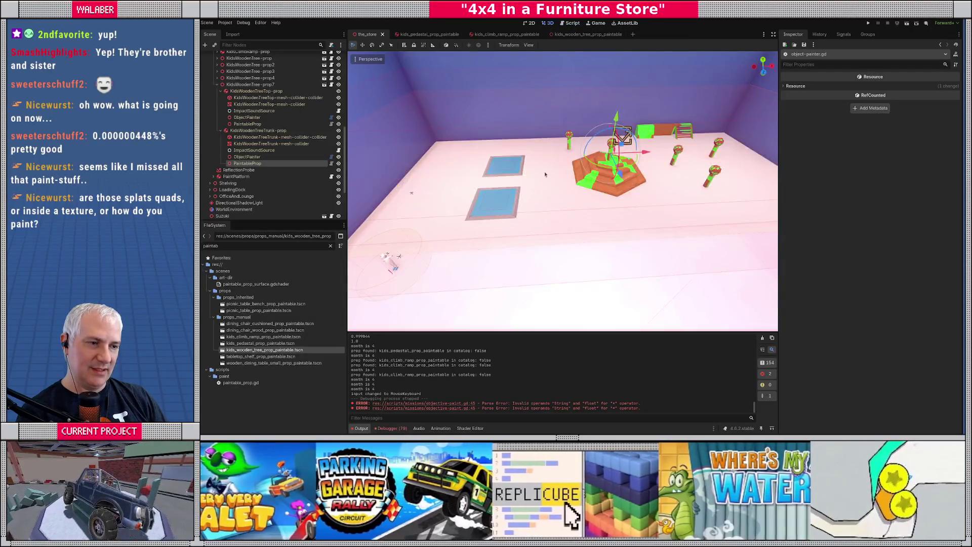
Zoom in on the tree prop, then open generic_attention_indicator from the ui folder.
{"action": "key", "text": "f"}
{"action": "scroll", "coordinate": [616, 190], "scroll_direction": "up", "scroll_amount": 5}
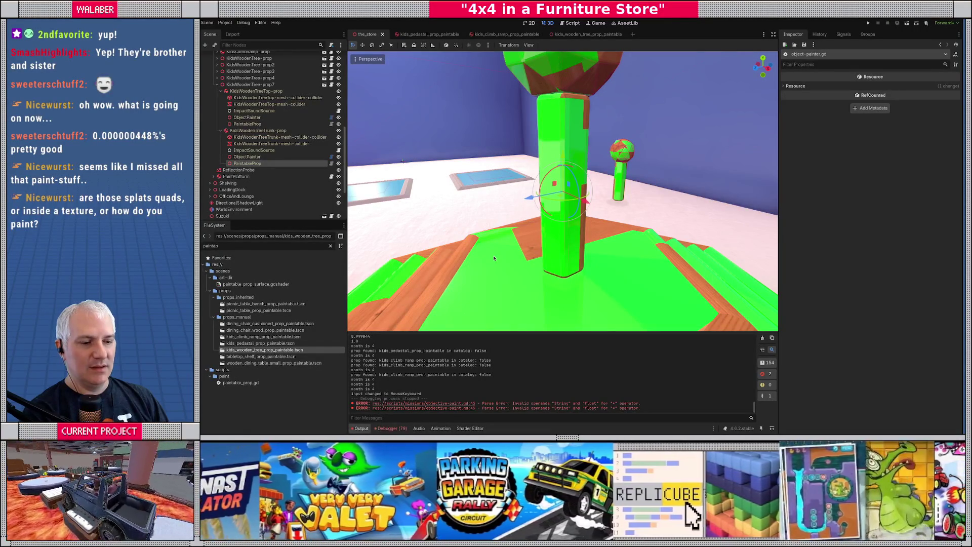
{"action": "left_click", "coordinate": [330, 246]}
{"action": "scroll", "coordinate": [300, 292], "scroll_direction": "up", "scroll_amount": 15}
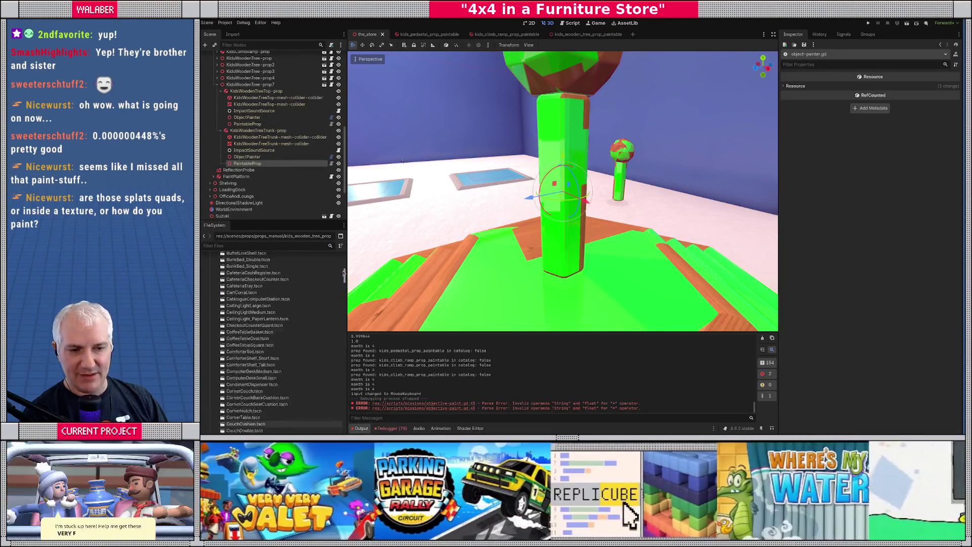
{"action": "left_click", "coordinate": [210, 336]}
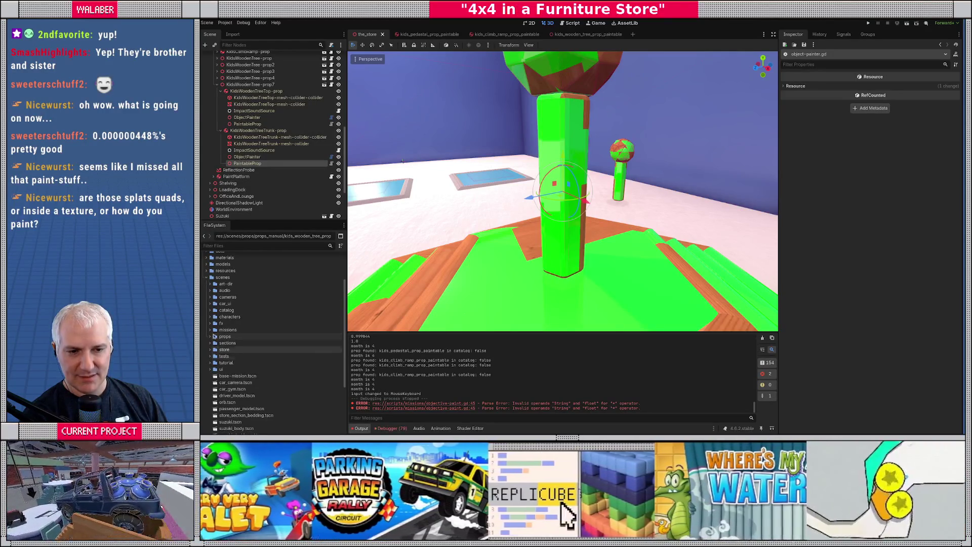
{"action": "left_click", "coordinate": [211, 370]}
{"action": "scroll", "coordinate": [299, 346], "scroll_direction": "down", "scroll_amount": 5}
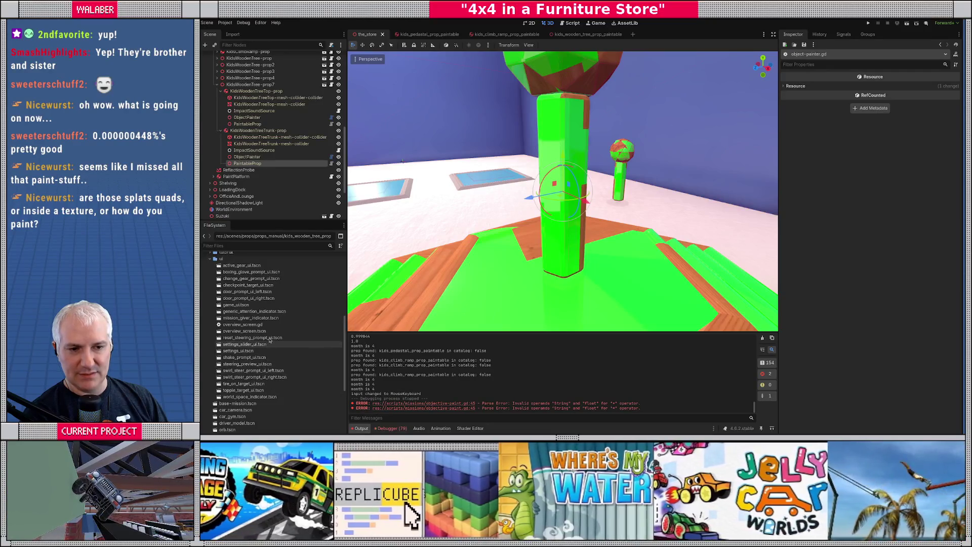
{"action": "double_click", "coordinate": [253, 311]}
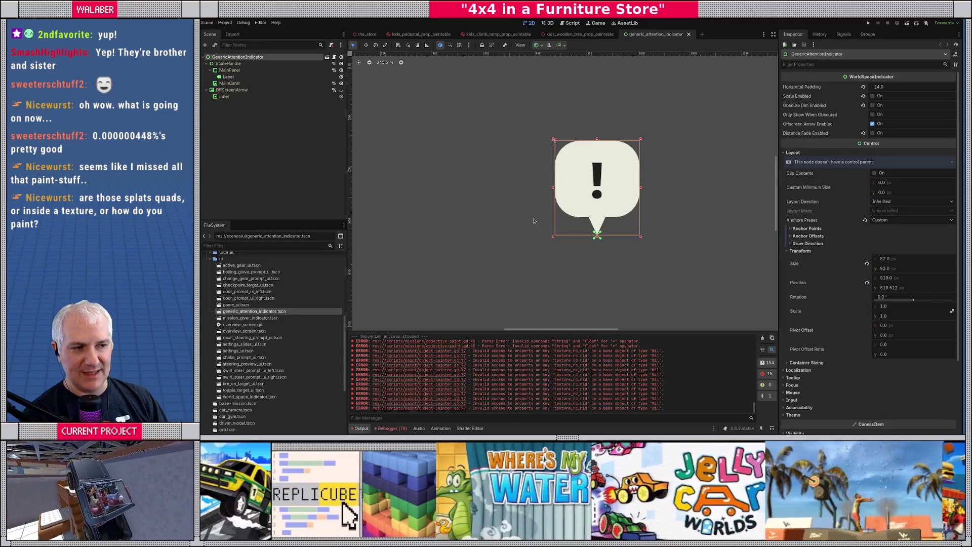
Try Label Text values A and B on the bubble, then restore "!".
{"action": "scroll", "coordinate": [534, 219], "scroll_direction": "right", "scroll_amount": 5}
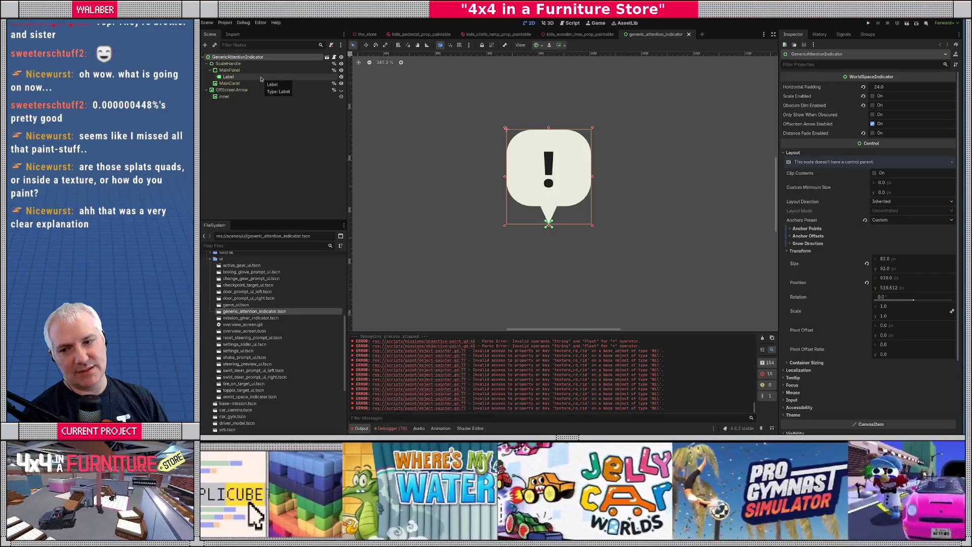
{"action": "left_click", "coordinate": [260, 79]}
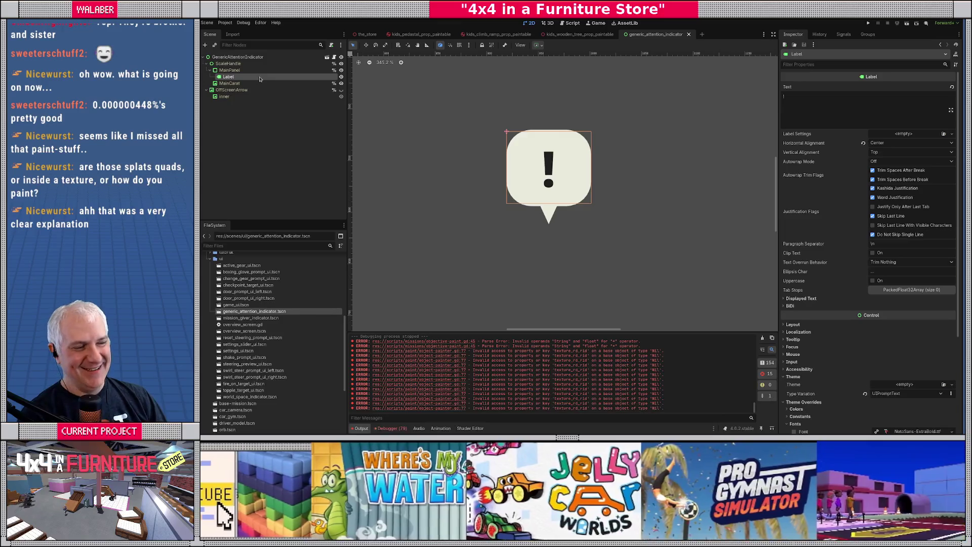
{"action": "type", "text": "A"}
{"action": "key", "text": "BackSpace"}
{"action": "type", "text": "B"}
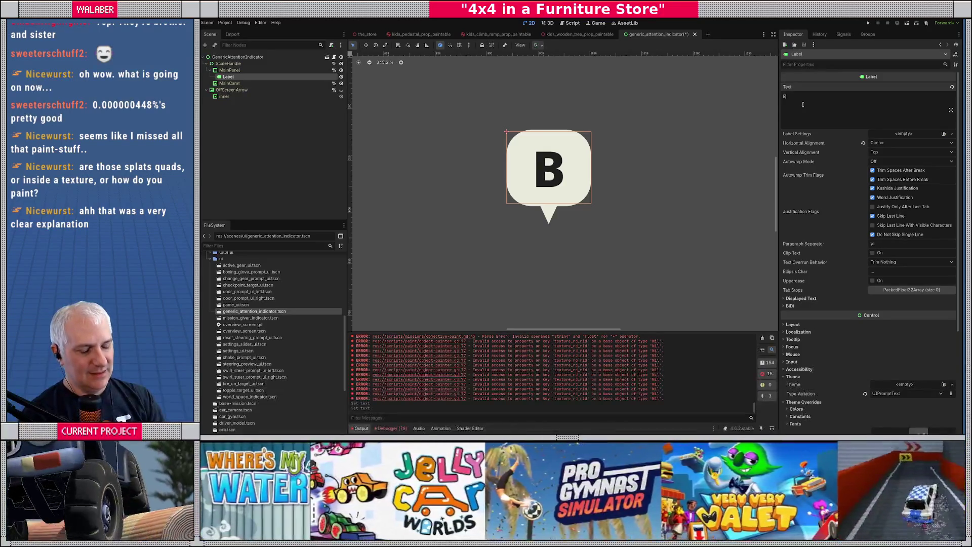
{"action": "key", "text": "BackSpace"}
{"action": "type", "text": "A"}
{"action": "key", "text": "BackSpace"}
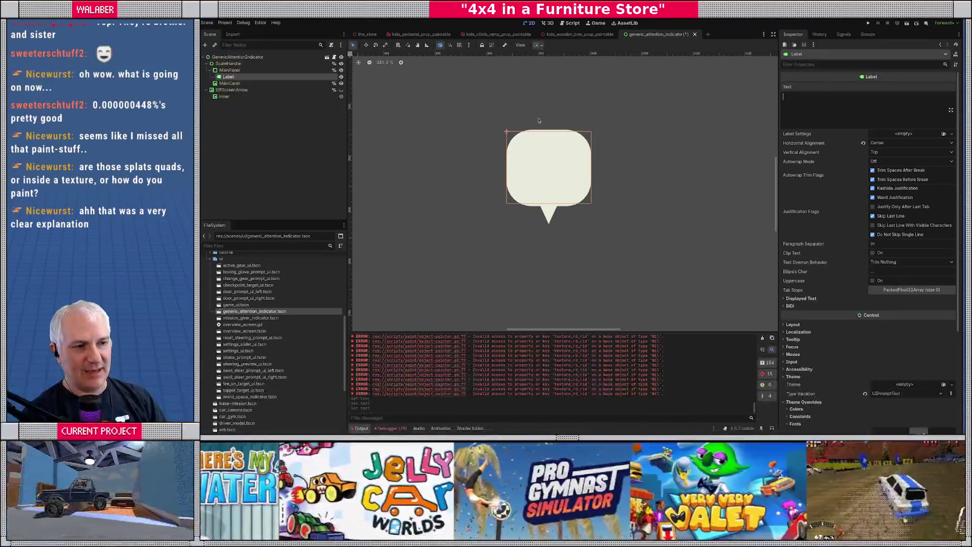
{"action": "type", "text": "!"}
{"action": "left_click", "coordinate": [344, 139]}
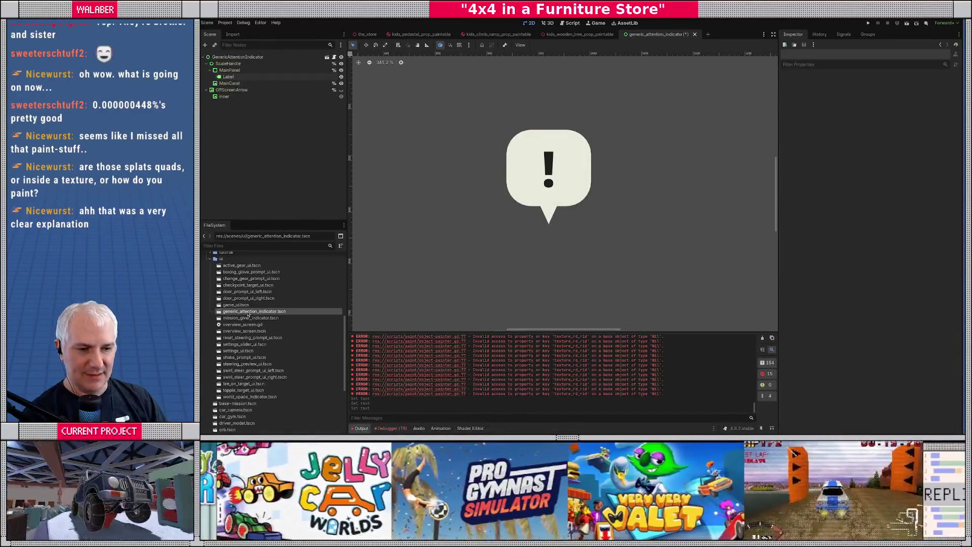
{"action": "key", "text": "ctrl+d"}
Name the duplicate paint_target_indicator and confirm it.
{"action": "type", "text": "paint"}
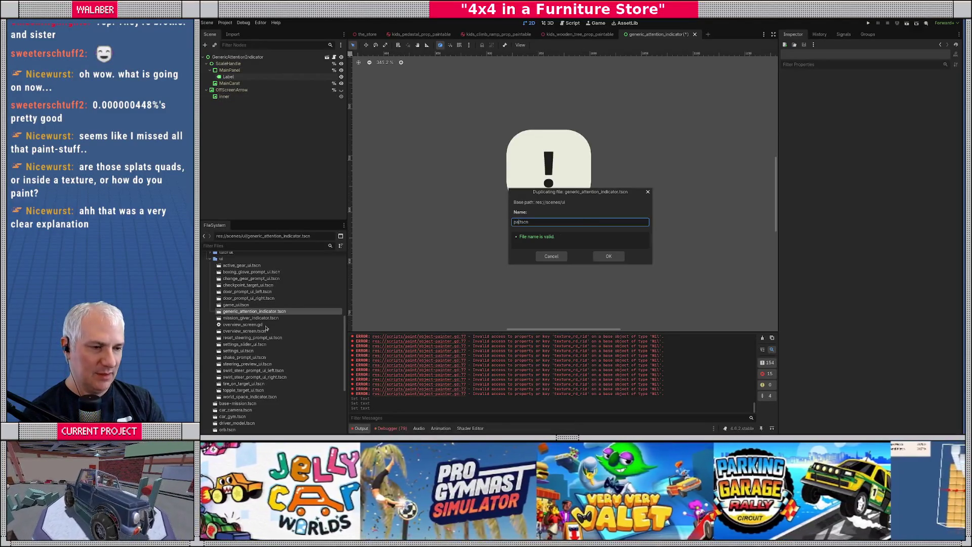
{"action": "type", "text": "_target_ind"}
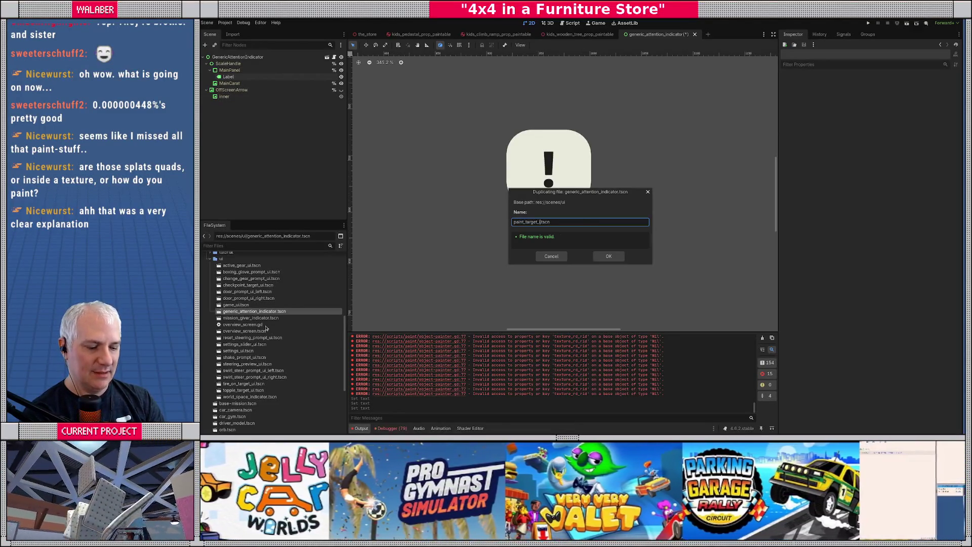
{"action": "type", "text": "icator"}
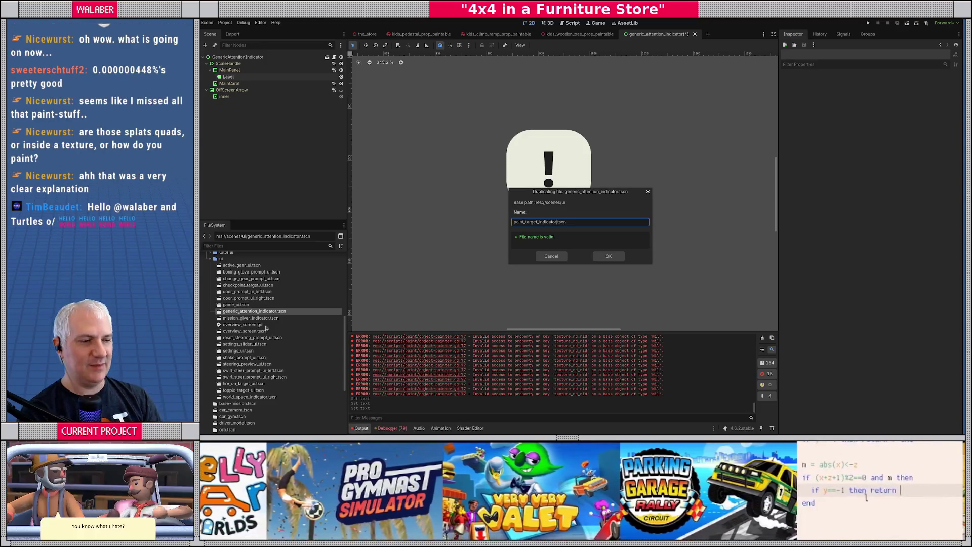
{"action": "key", "text": "Return"}
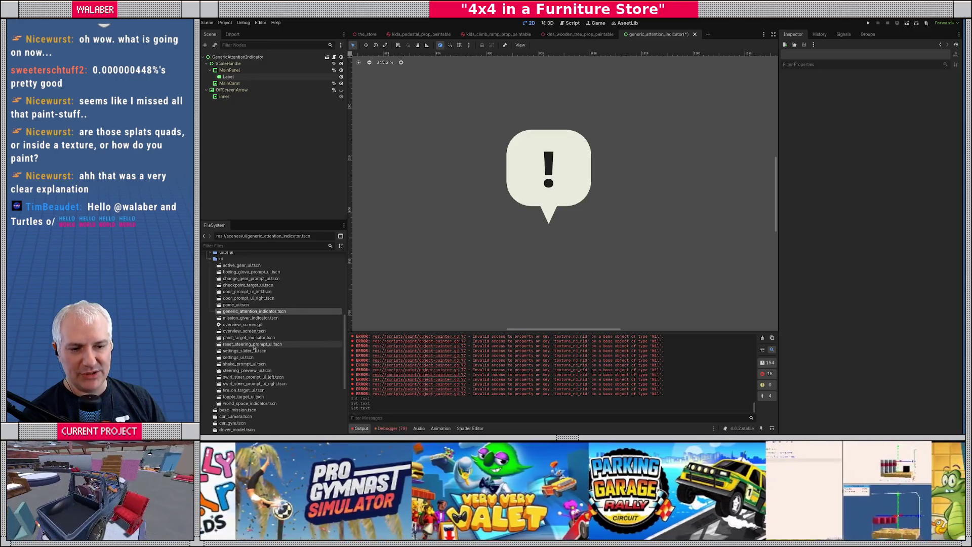
Open paint_target_indicator.tscn, frame it, select its Label, and expand Theme Overrides.
{"action": "double_click", "coordinate": [248, 338]}
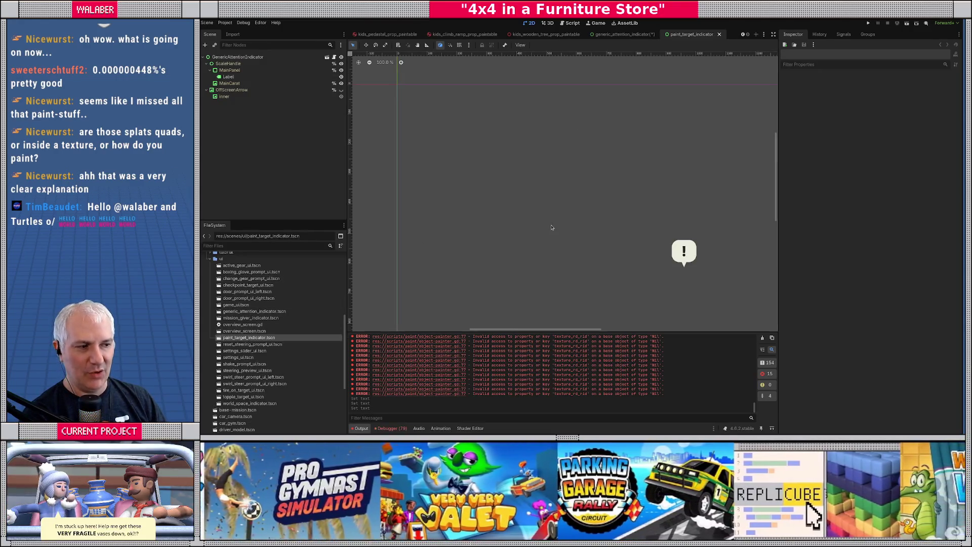
{"action": "key", "text": "f"}
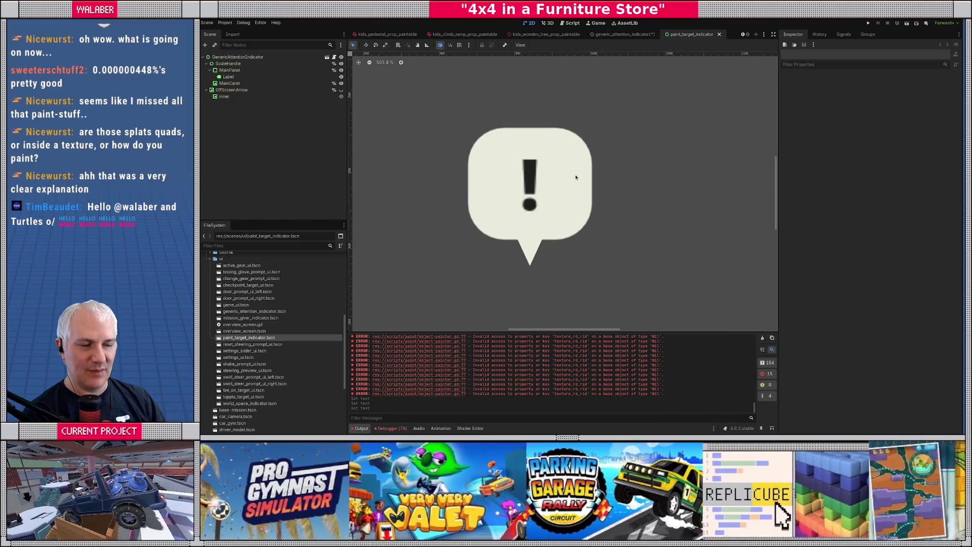
{"action": "left_click", "coordinate": [291, 77]}
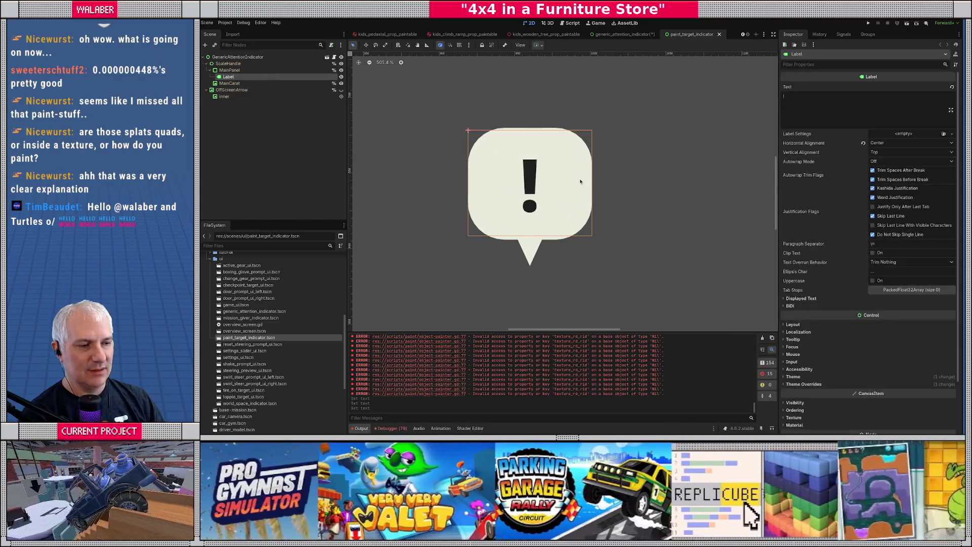
{"action": "scroll", "coordinate": [831, 274], "scroll_direction": "down", "scroll_amount": 3}
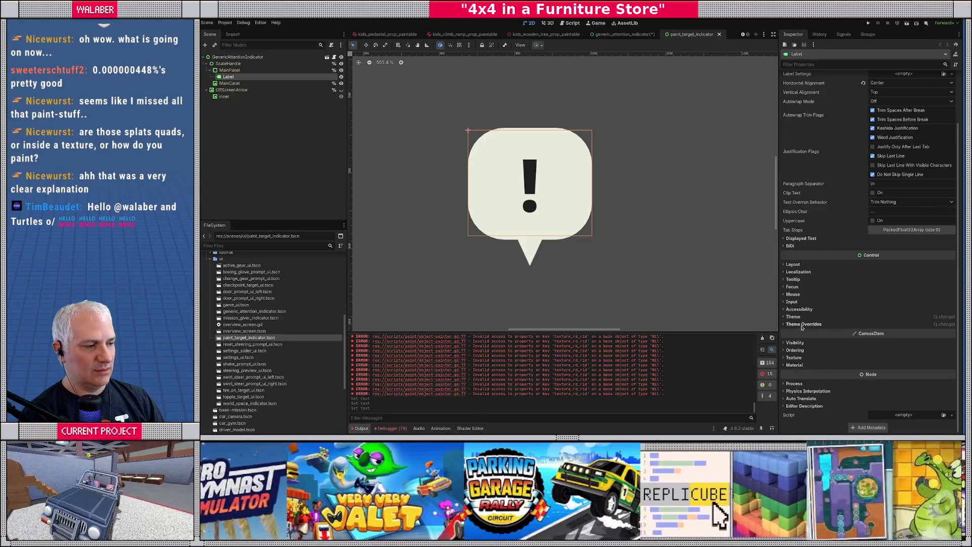
{"action": "left_click", "coordinate": [816, 325]}
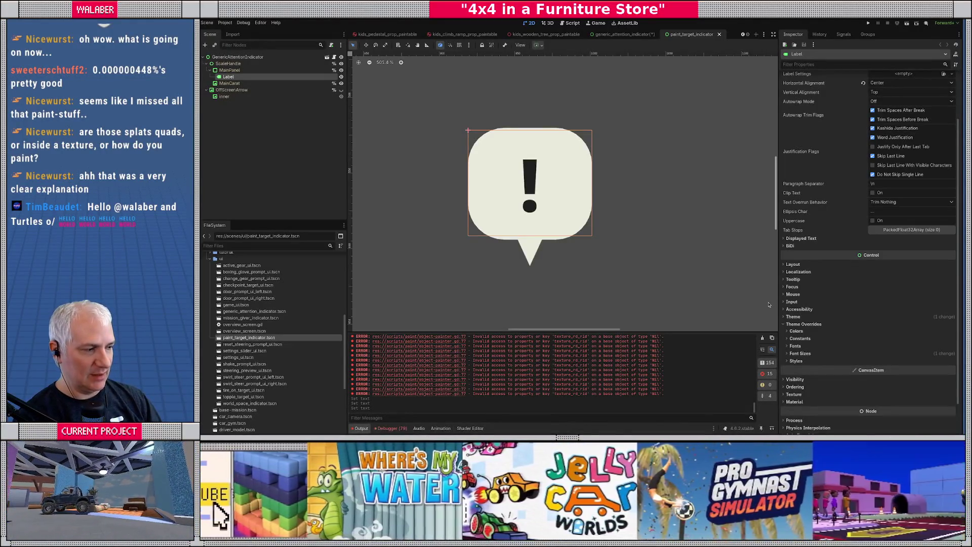
{"action": "left_click", "coordinate": [794, 317]}
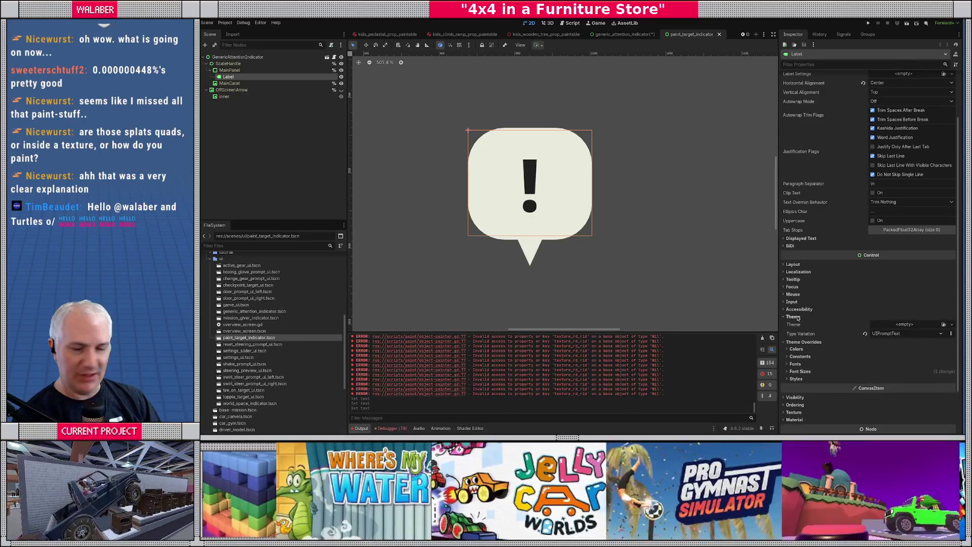
{"action": "left_click", "coordinate": [794, 317]}
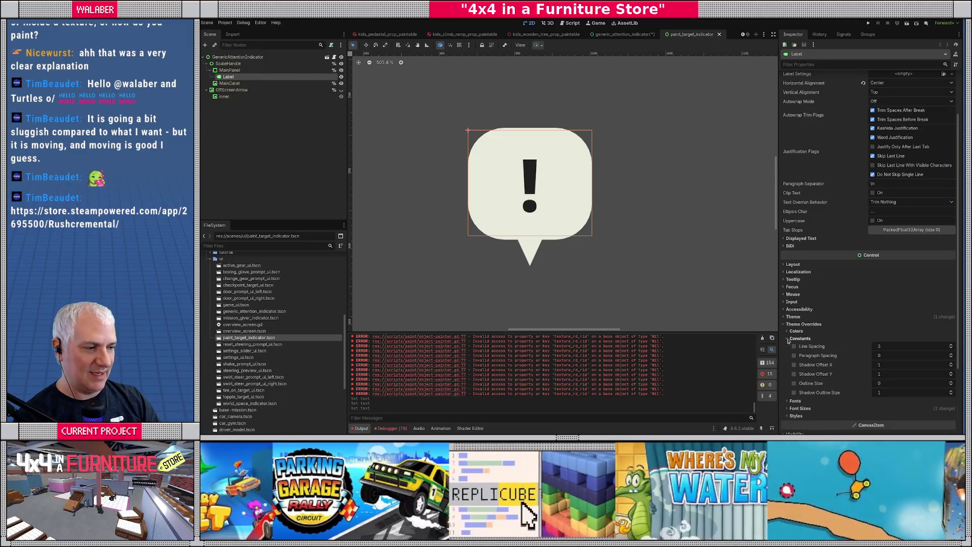
Override the Label's Outline Size constant to 8.
{"action": "left_click", "coordinate": [788, 338]}
{"action": "left_click", "coordinate": [793, 384]}
{"action": "left_click", "coordinate": [898, 383]}
{"action": "key", "text": "Return"}
{"action": "type", "text": "8"}
{"action": "key", "text": "Return"}
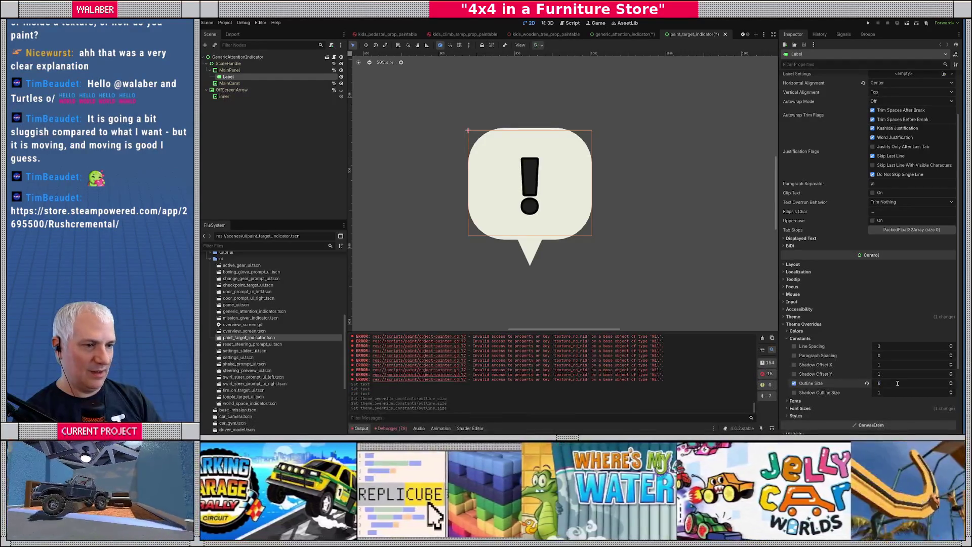
Change the Label's Text from "!" to A.
{"action": "scroll", "coordinate": [851, 103], "scroll_direction": "up", "scroll_amount": 3}
{"action": "scroll", "coordinate": [851, 103], "scroll_direction": "up", "scroll_amount": 1}
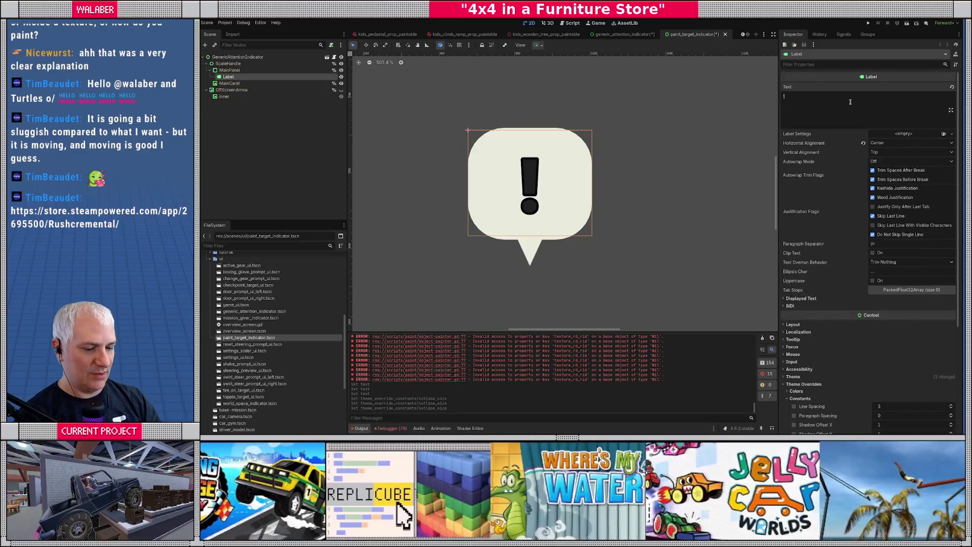
{"action": "left_click", "coordinate": [851, 103]}
{"action": "key", "text": "BackSpace"}
{"action": "type", "text": "A"}
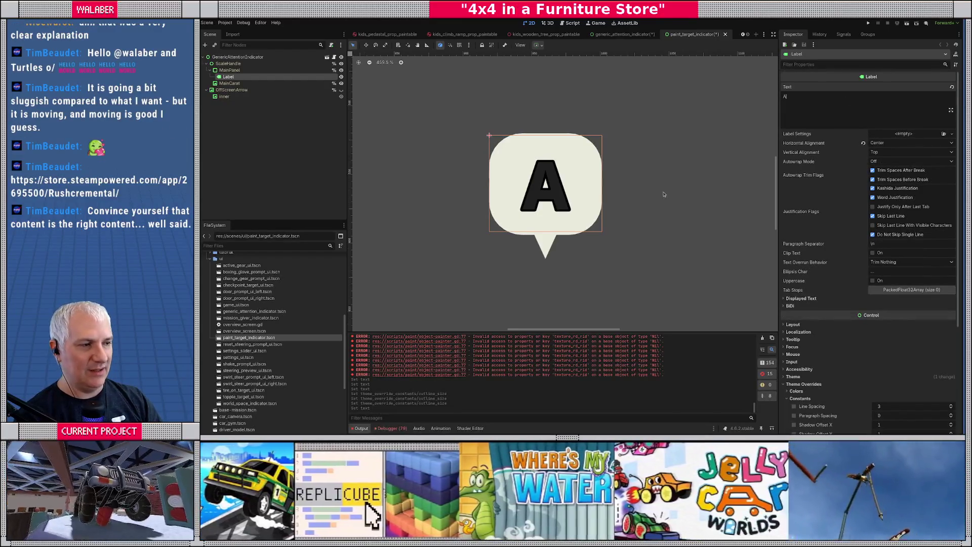
Override the Label's Font Color to light blue #8dcaf5.
{"action": "scroll", "coordinate": [667, 175], "scroll_direction": "down", "scroll_amount": 1}
{"action": "scroll", "coordinate": [830, 353], "scroll_direction": "down", "scroll_amount": 5}
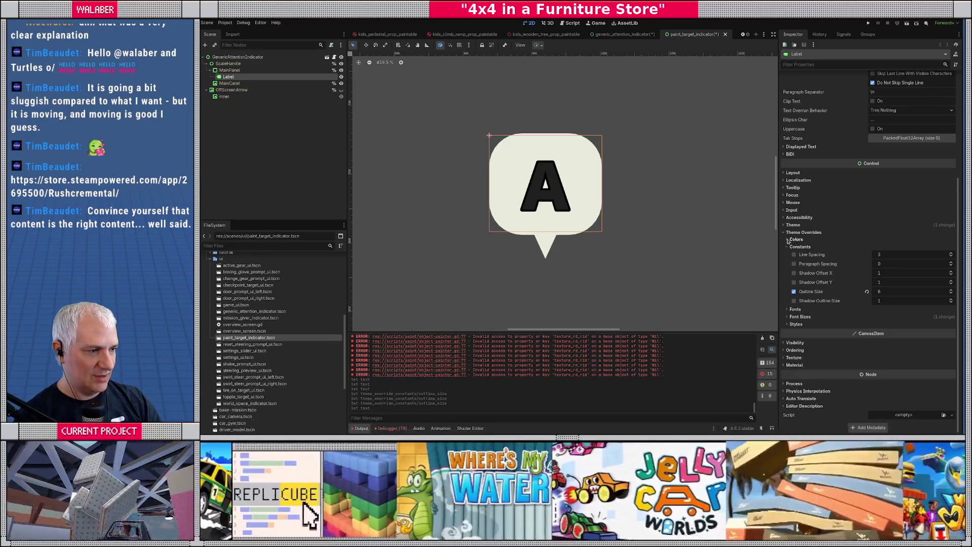
{"action": "left_click", "coordinate": [793, 239]}
{"action": "left_click", "coordinate": [795, 247]}
{"action": "left_click", "coordinate": [911, 248]}
{"action": "mouse_move", "coordinate": [937, 102]}
{"action": "left_mouse_down"}
{"action": "mouse_move", "coordinate": [927, 73]}
{"action": "mouse_move", "coordinate": [895, 72]}
{"action": "left_mouse_up"}
{"action": "left_click_drag", "start_coordinate": [952, 94], "coordinate": [952, 68]}
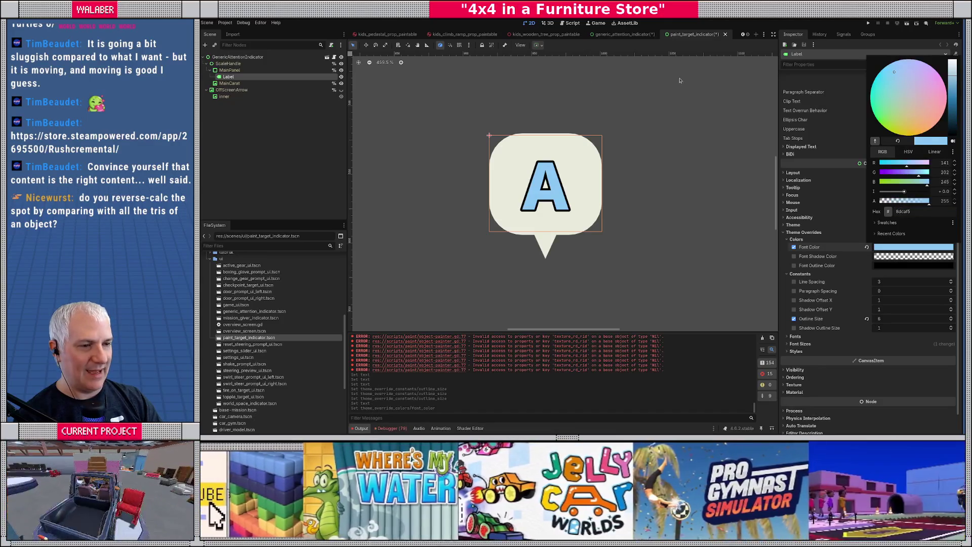
{"action": "left_click", "coordinate": [289, 125]}
{"action": "scroll", "coordinate": [560, 185], "scroll_direction": "down", "scroll_amount": 6}
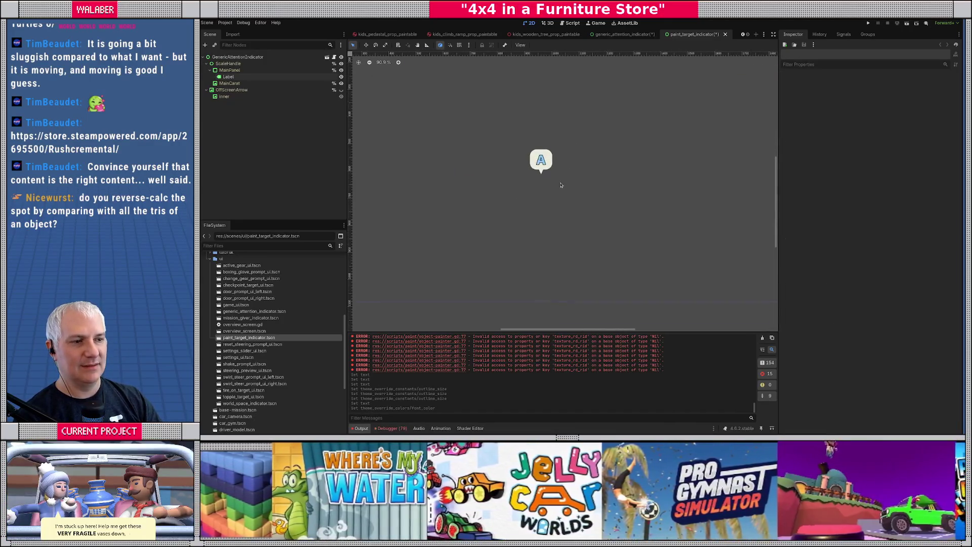
{"action": "scroll", "coordinate": [560, 185], "scroll_direction": "up", "scroll_amount": 2}
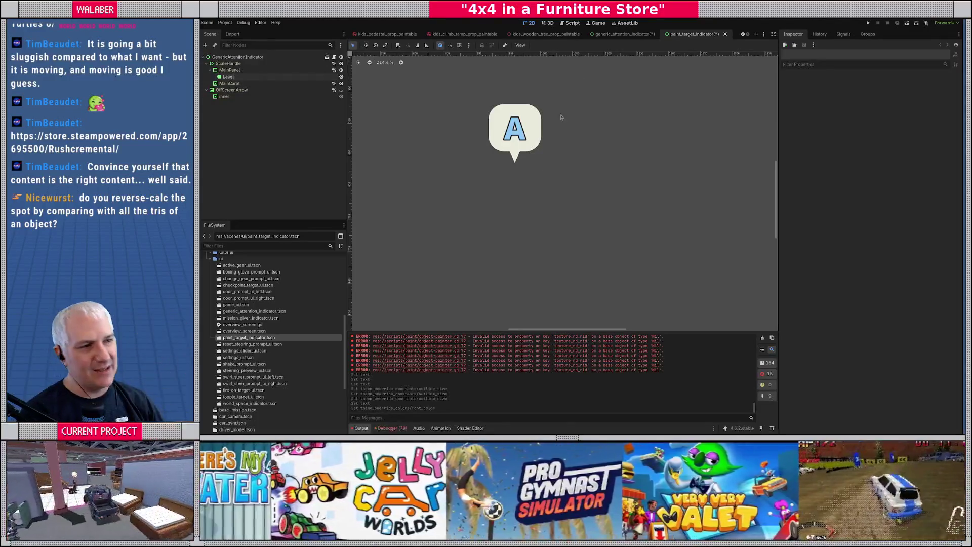
{"action": "left_click", "coordinate": [570, 22]}
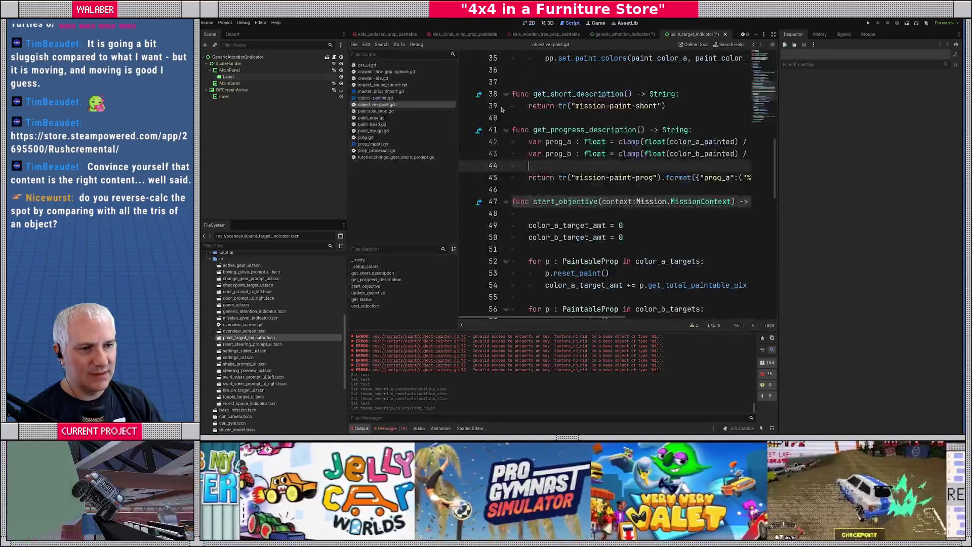
Open object-painter.gd full width and inspect mesh_instance.mesh.surface_get_arrays on line 33.
{"action": "left_click", "coordinate": [773, 34]}
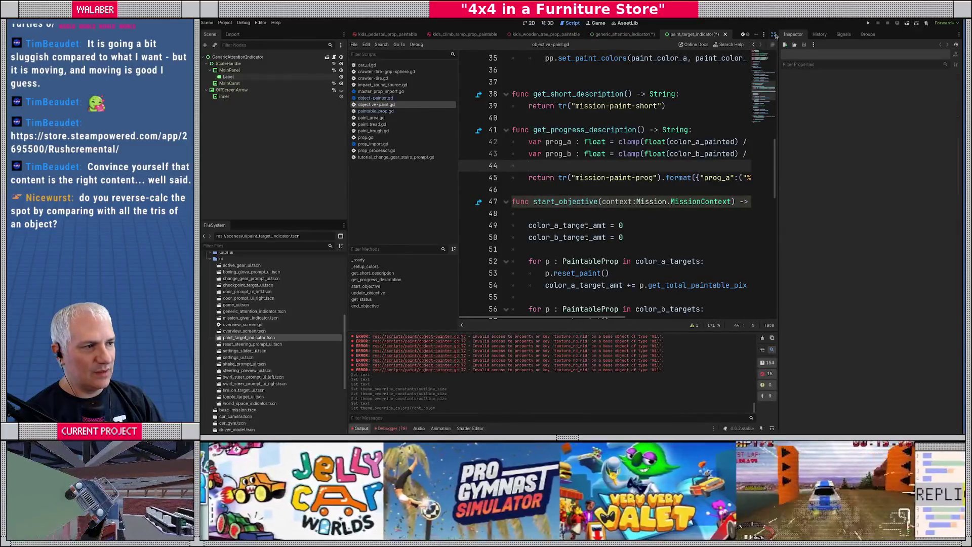
{"action": "left_click", "coordinate": [227, 97]}
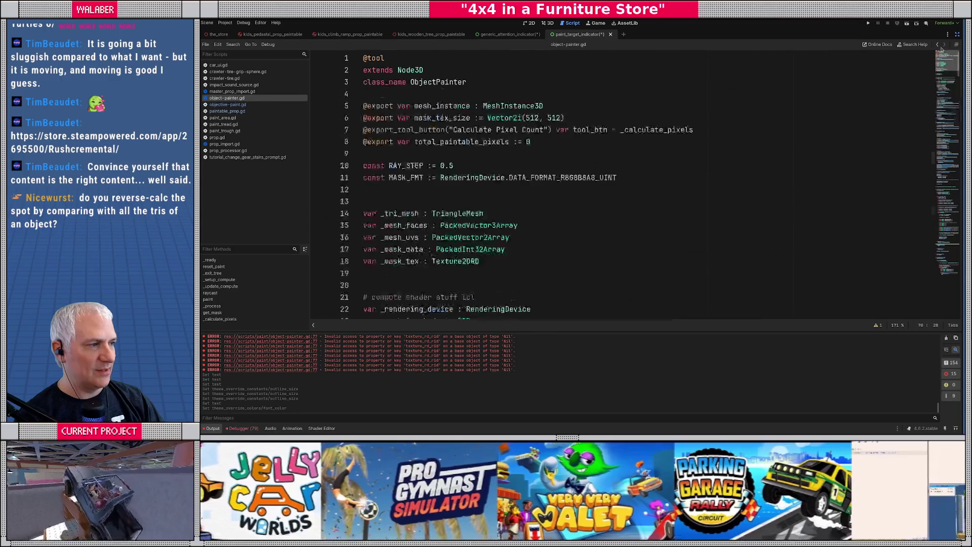
{"action": "scroll", "coordinate": [469, 207], "scroll_direction": "up", "scroll_amount": 10}
{"action": "scroll", "coordinate": [468, 208], "scroll_direction": "down", "scroll_amount": 1}
{"action": "scroll", "coordinate": [375, 122], "scroll_direction": "up", "scroll_amount": 1}
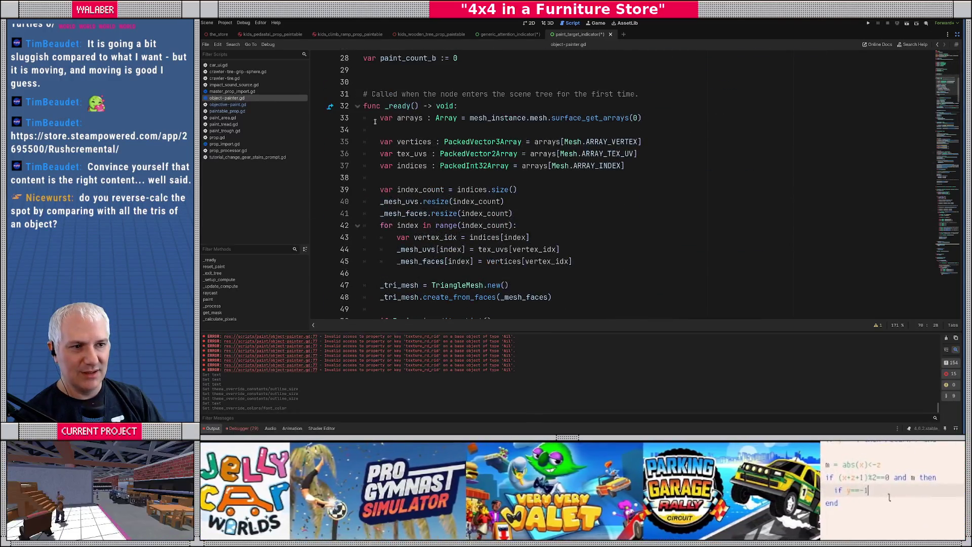
{"action": "double_click", "coordinate": [498, 118]}
{"action": "left_click_drag", "start_coordinate": [469, 118], "coordinate": [551, 118]}
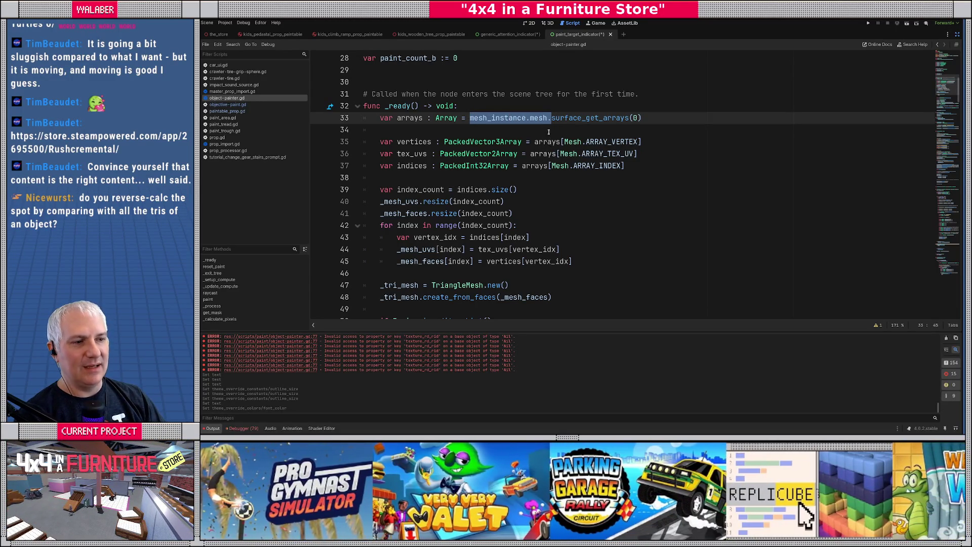
{"action": "double_click", "coordinate": [578, 118]}
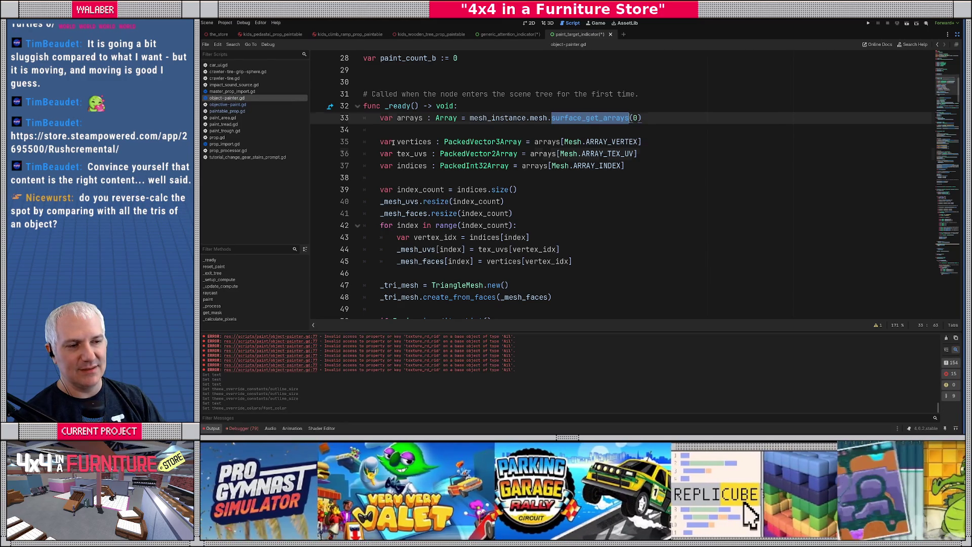
Review the indices declaration and the _mesh and _mesh_faces resize calls in _ready.
{"action": "left_click_drag", "start_coordinate": [397, 166], "coordinate": [521, 166]}
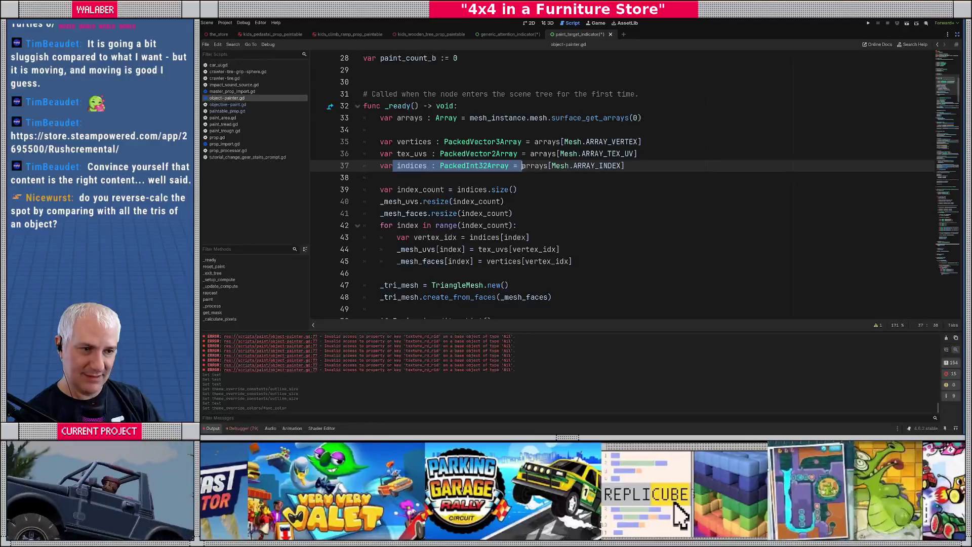
{"action": "scroll", "coordinate": [503, 169], "scroll_direction": "down", "scroll_amount": 1}
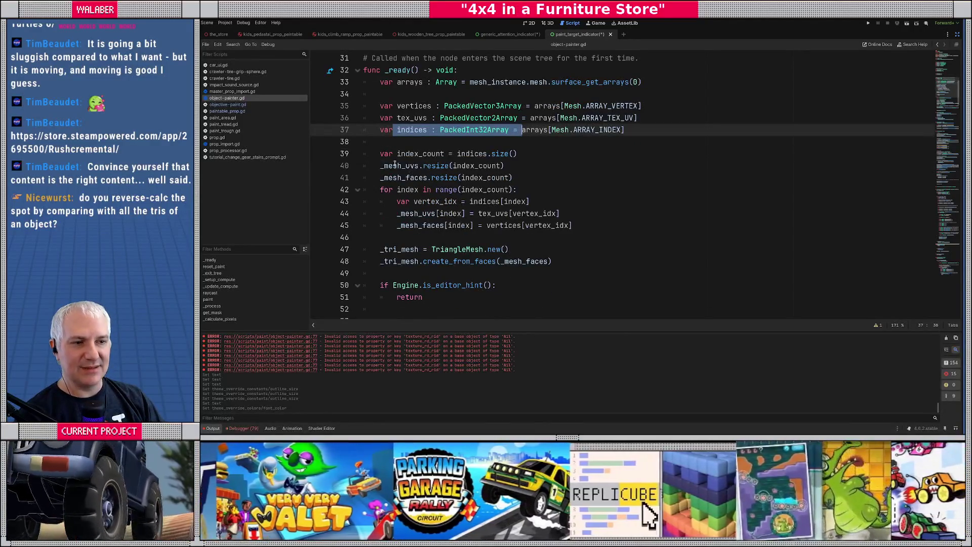
{"action": "left_click_drag", "start_coordinate": [380, 165], "coordinate": [400, 165]}
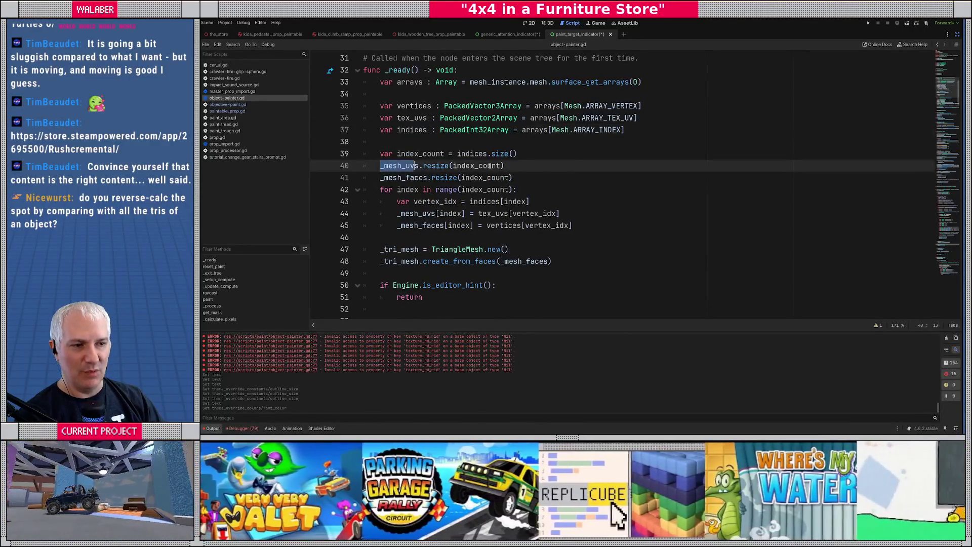
{"action": "left_click_drag", "start_coordinate": [475, 166], "coordinate": [515, 166]}
{"action": "left_click_drag", "start_coordinate": [381, 166], "coordinate": [505, 166]}
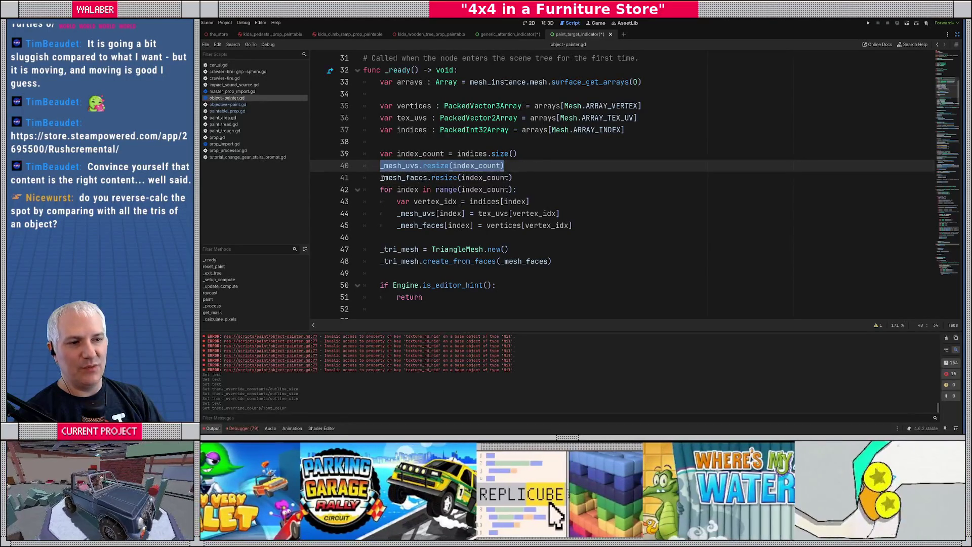
{"action": "left_click_drag", "start_coordinate": [382, 177], "coordinate": [527, 178]}
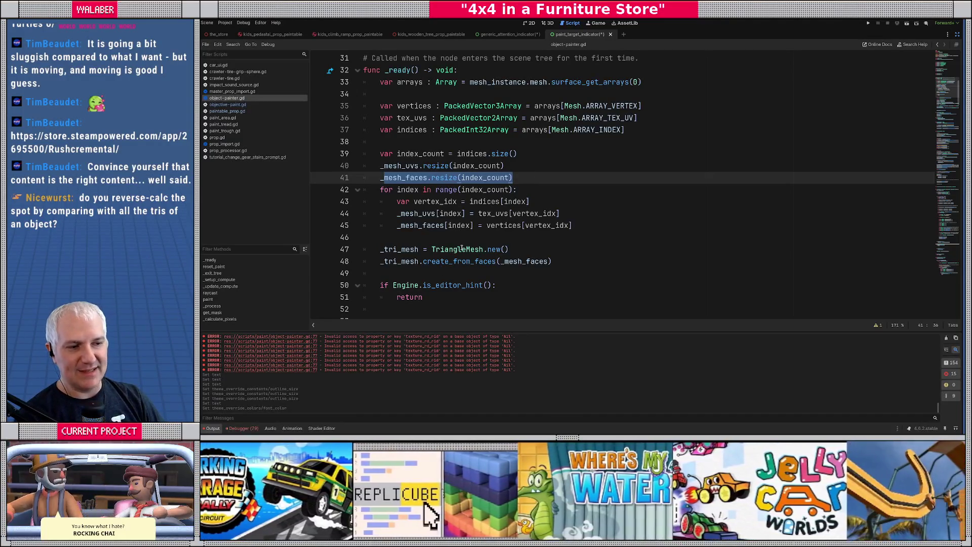
{"action": "scroll", "coordinate": [438, 259], "scroll_direction": "down", "scroll_amount": 2}
{"action": "left_click_drag", "start_coordinate": [384, 177], "coordinate": [576, 189]}
{"action": "left_click", "coordinate": [577, 189]}
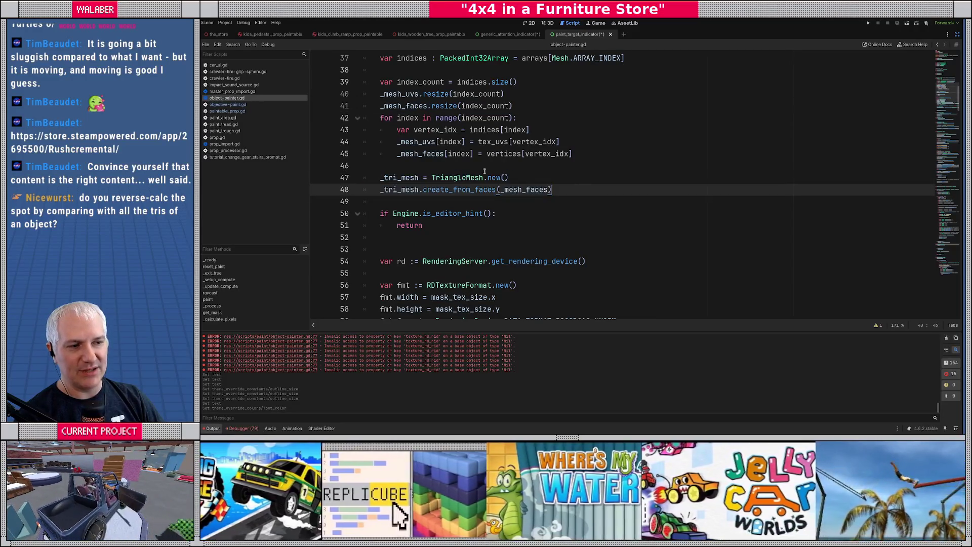
Open the TriangleMesh class documentation and read its description.
{"action": "left_click", "coordinate": [457, 179], "text": "ctrl"}
{"action": "left_click_drag", "start_coordinate": [492, 110], "coordinate": [683, 113]}
{"action": "left_click_drag", "start_coordinate": [491, 125], "coordinate": [661, 128]}
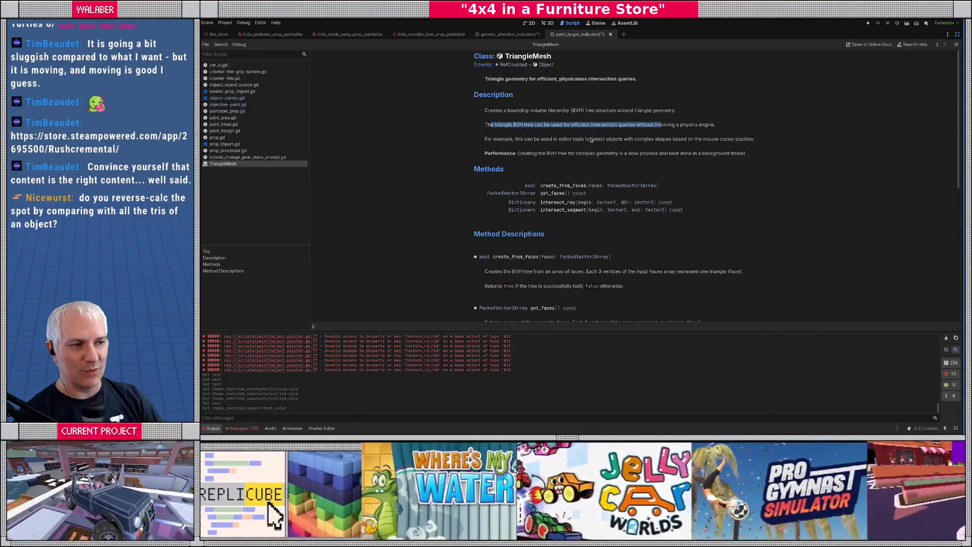
Finish reading the TriangleMesh description and return to object-painter.gd.
{"action": "mouse_move", "coordinate": [557, 112]}
{"action": "left_mouse_down"}
{"action": "mouse_move", "coordinate": [755, 140]}
{"action": "mouse_move", "coordinate": [747, 154]}
{"action": "left_mouse_up"}
{"action": "left_click", "coordinate": [709, 162]}
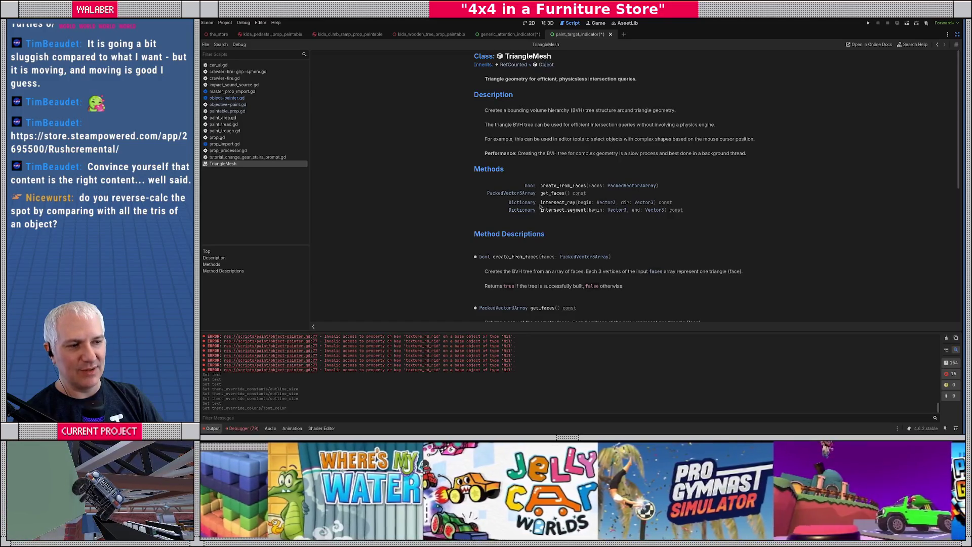
{"action": "key", "text": "alt+Left"}
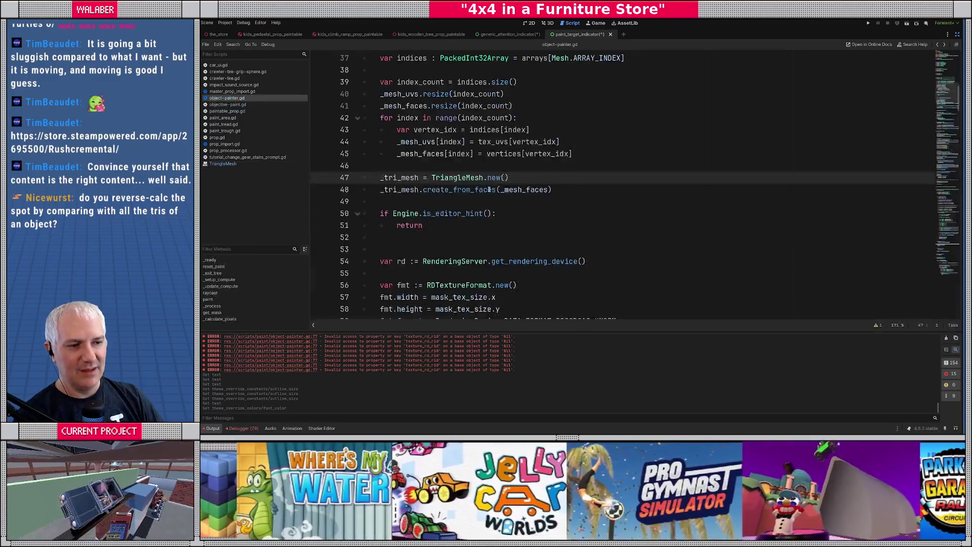
Review the _tri_mesh setup, ray_a/ray_b world lines, intersect_segment call, hit check and p1–p3 vertices.
{"action": "left_click_drag", "start_coordinate": [391, 164], "coordinate": [464, 199]}
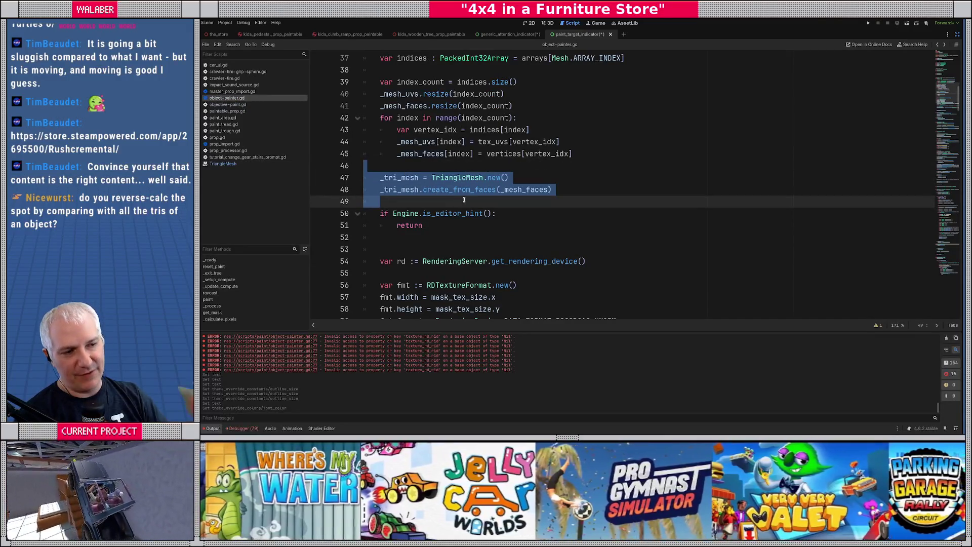
{"action": "scroll", "coordinate": [463, 200], "scroll_direction": "down", "scroll_amount": 10}
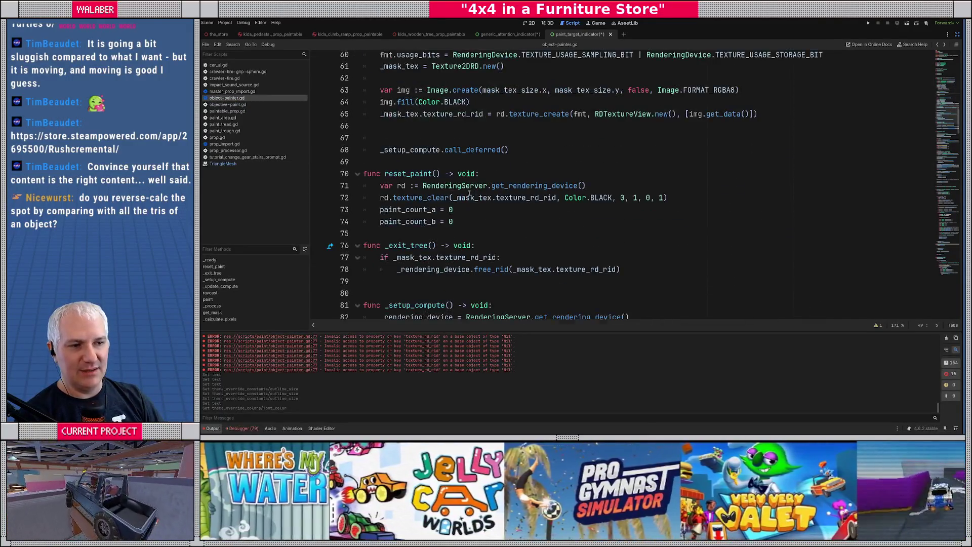
{"action": "scroll", "coordinate": [428, 181], "scroll_direction": "down", "scroll_amount": 20}
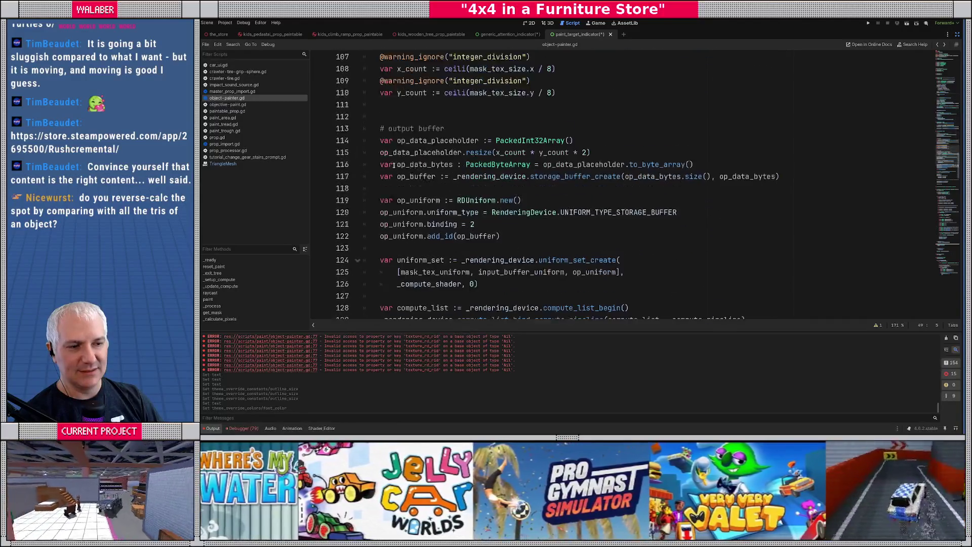
{"action": "scroll", "coordinate": [393, 164], "scroll_direction": "up", "scroll_amount": 5}
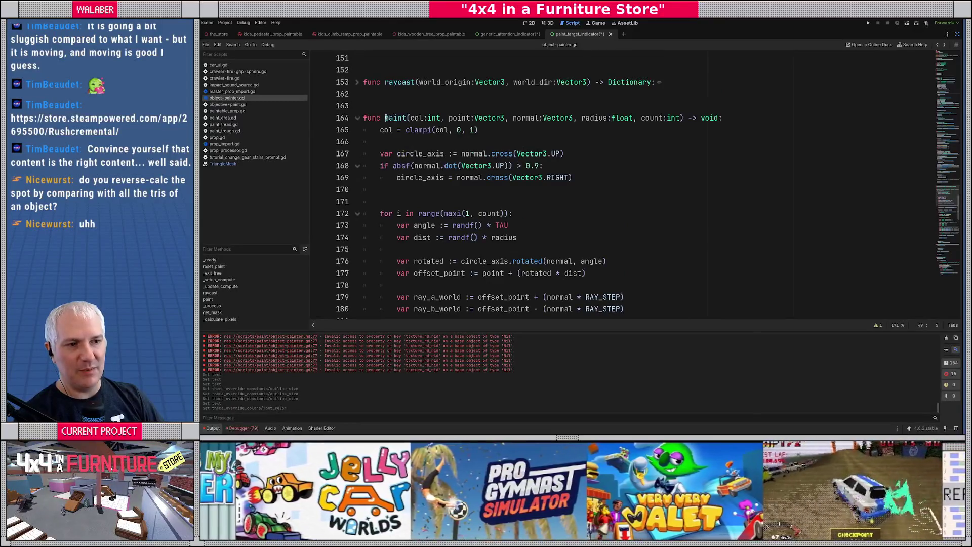
{"action": "left_click_drag", "start_coordinate": [384, 118], "coordinate": [587, 117]}
{"action": "scroll", "coordinate": [431, 174], "scroll_direction": "down", "scroll_amount": 2}
{"action": "scroll", "coordinate": [431, 174], "scroll_direction": "down", "scroll_amount": 2}
{"action": "left_click_drag", "start_coordinate": [408, 154], "coordinate": [608, 166]}
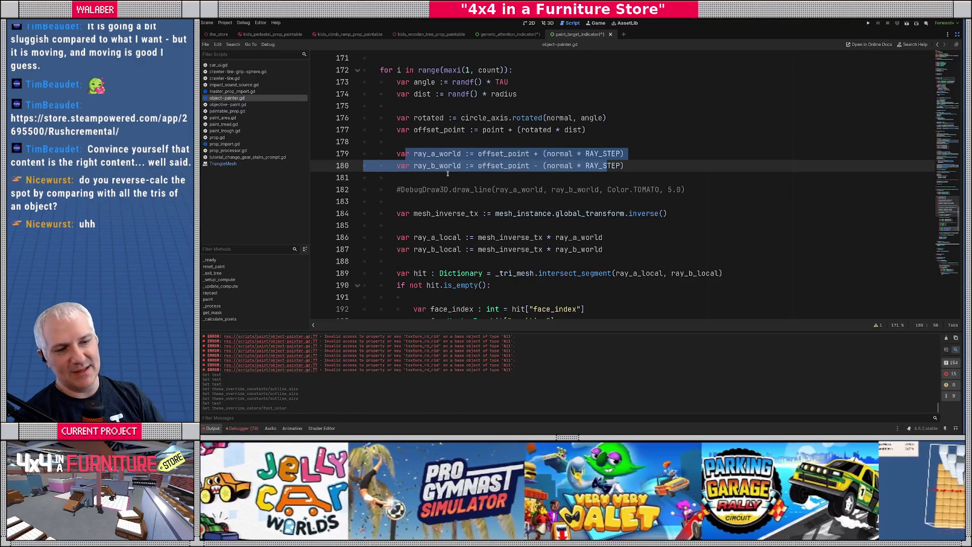
{"action": "scroll", "coordinate": [448, 174], "scroll_direction": "down", "scroll_amount": 2}
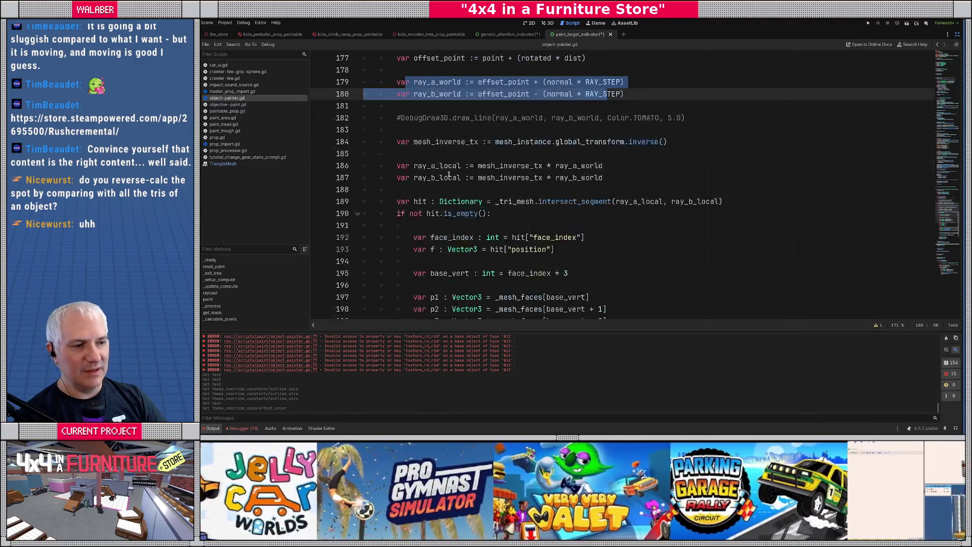
{"action": "left_click_drag", "start_coordinate": [439, 201], "coordinate": [722, 202]}
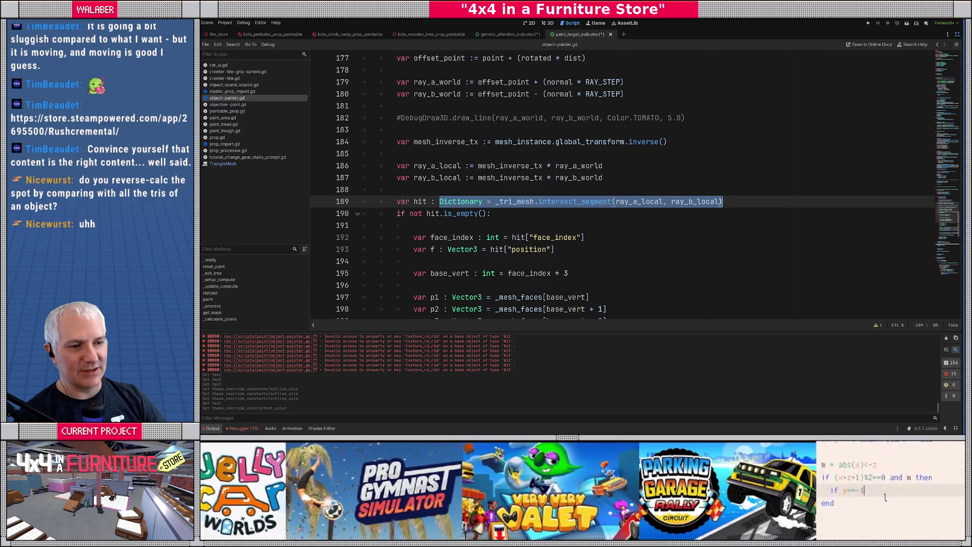
{"action": "scroll", "coordinate": [441, 178], "scroll_direction": "down", "scroll_amount": 2}
{"action": "left_click_drag", "start_coordinate": [408, 146], "coordinate": [491, 143]}
{"action": "scroll", "coordinate": [456, 152], "scroll_direction": "down", "scroll_amount": 2}
{"action": "mouse_move", "coordinate": [413, 154]}
{"action": "left_mouse_down"}
{"action": "mouse_move", "coordinate": [643, 169]}
{"action": "mouse_move", "coordinate": [658, 179]}
{"action": "left_mouse_up"}
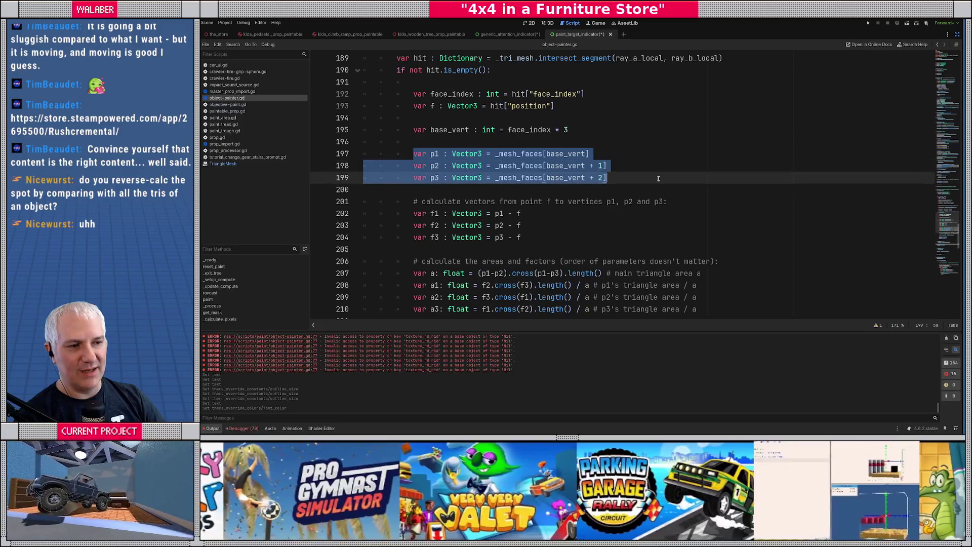
{"action": "mouse_move", "coordinate": [430, 154]}
{"action": "left_mouse_down"}
{"action": "mouse_move", "coordinate": [590, 155]}
{"action": "mouse_move", "coordinate": [588, 194]}
{"action": "left_mouse_up"}
Review the UV calculation on line 213 and its _mesh_uvs references.
{"action": "scroll", "coordinate": [587, 193], "scroll_direction": "down", "scroll_amount": 3}
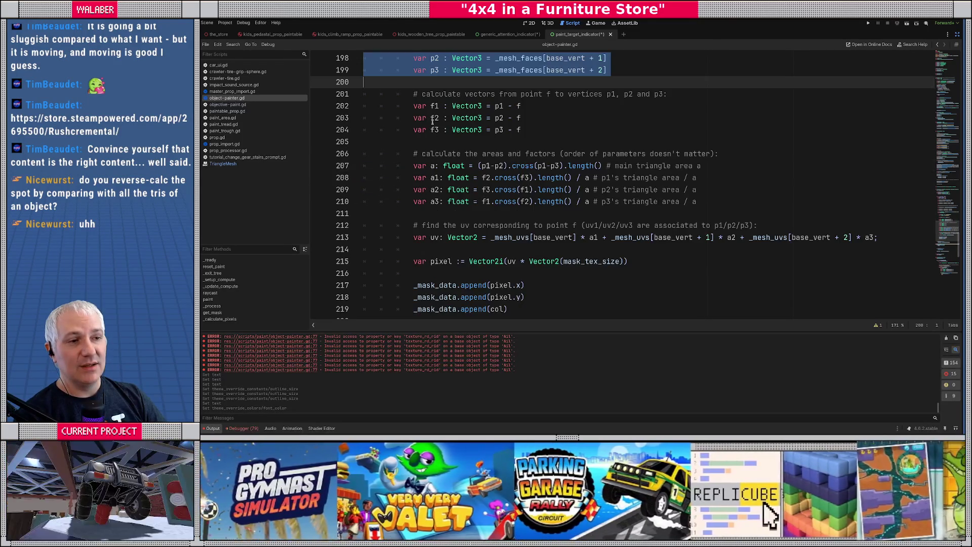
{"action": "scroll", "coordinate": [516, 184], "scroll_direction": "up", "scroll_amount": 2}
{"action": "left_click_drag", "start_coordinate": [422, 166], "coordinate": [527, 202]}
{"action": "scroll", "coordinate": [425, 207], "scroll_direction": "down", "scroll_amount": 2}
{"action": "left_click_drag", "start_coordinate": [423, 238], "coordinate": [879, 237]}
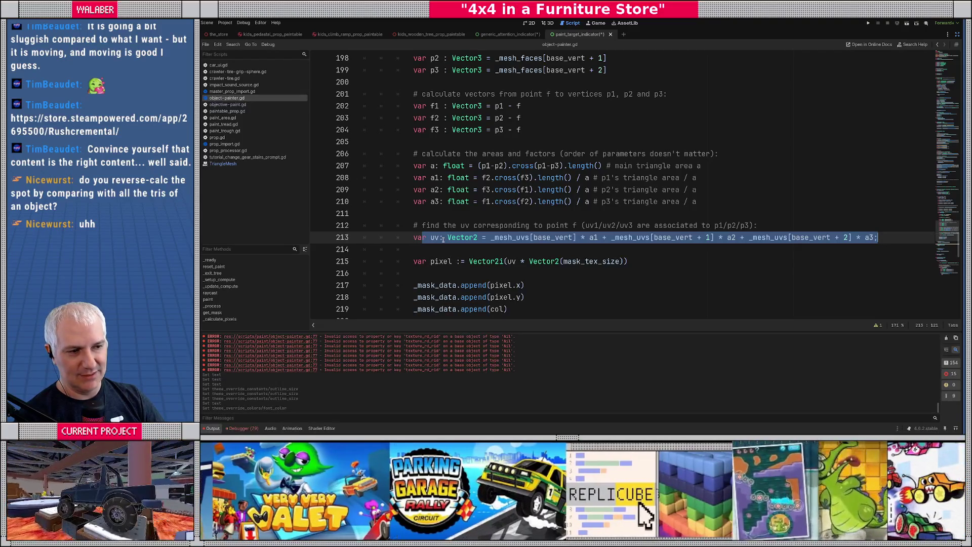
{"action": "double_click", "coordinate": [633, 237]}
{"action": "double_click", "coordinate": [765, 237]}
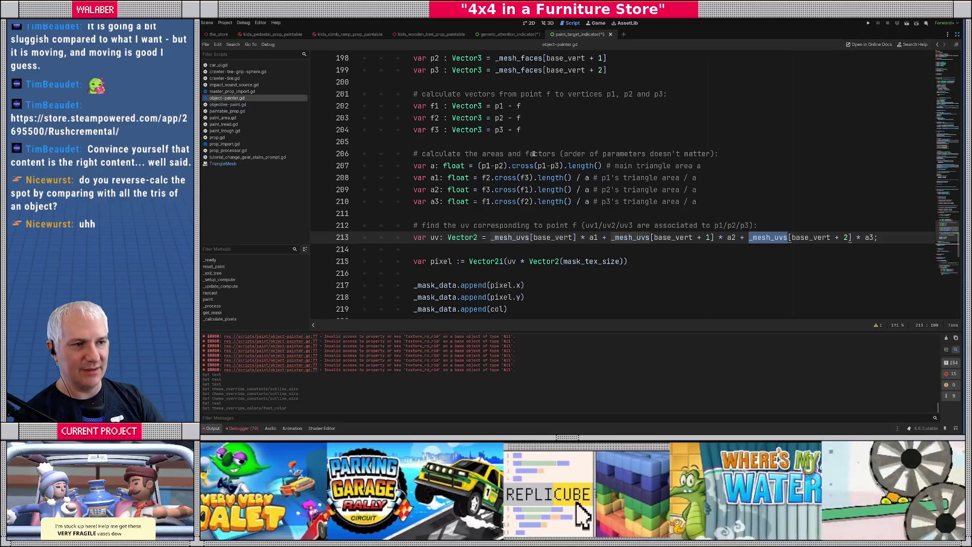
{"action": "scroll", "coordinate": [533, 154], "scroll_direction": "up", "scroll_amount": 2}
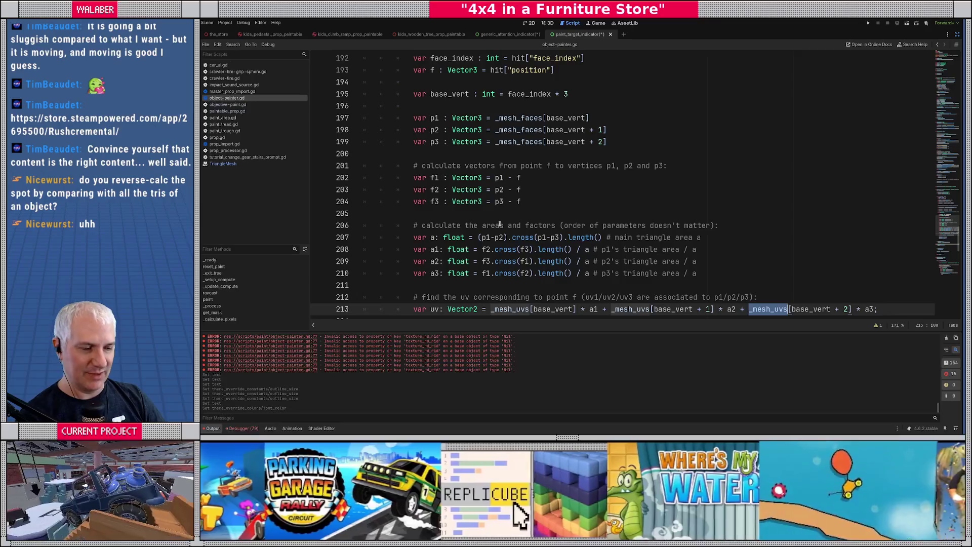
{"action": "scroll", "coordinate": [501, 225], "scroll_direction": "down", "scroll_amount": 4}
{"action": "scroll", "coordinate": [464, 172], "scroll_direction": "down", "scroll_amount": 1}
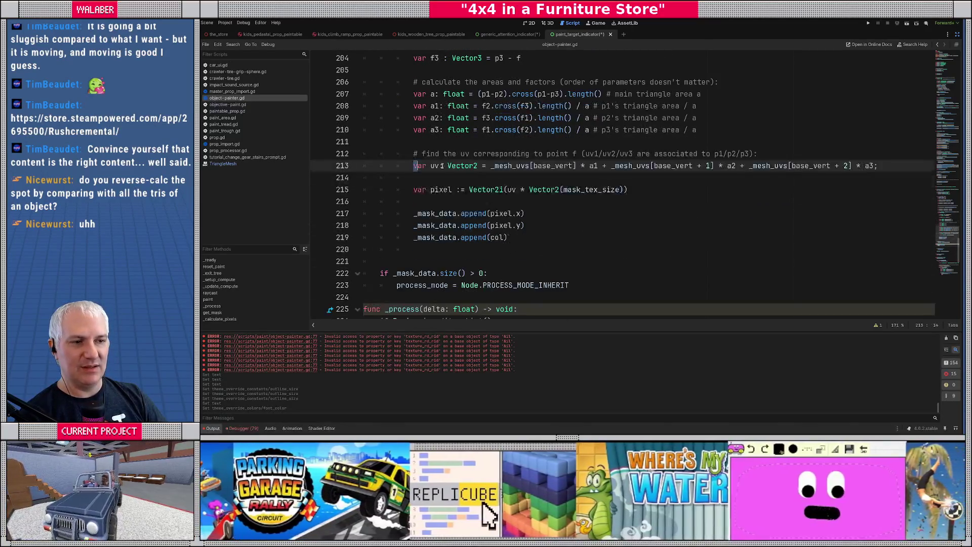
Highlight the ray transform code on lines 184–191, save, and exit Distraction Free Mode.
{"action": "left_click_drag", "start_coordinate": [432, 189], "coordinate": [563, 190]}
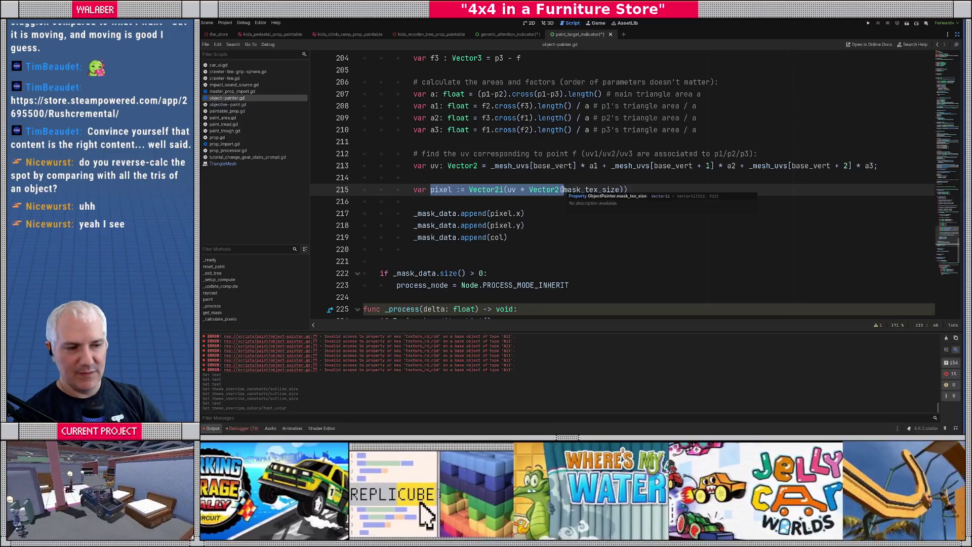
{"action": "scroll", "coordinate": [447, 153], "scroll_direction": "up", "scroll_amount": 7}
{"action": "scroll", "coordinate": [397, 112], "scroll_direction": "up", "scroll_amount": 2}
{"action": "left_click_drag", "start_coordinate": [535, 201], "coordinate": [638, 202]}
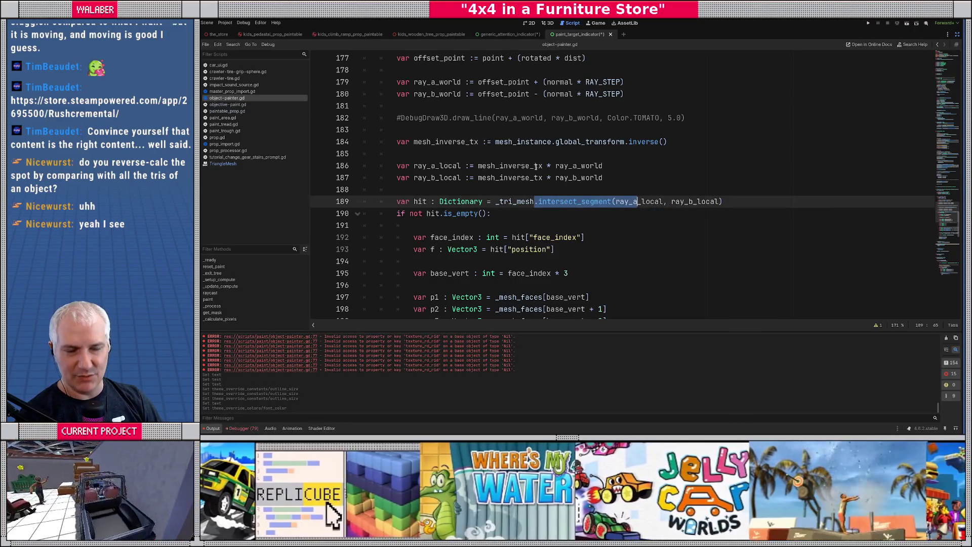
{"action": "left_click", "coordinate": [444, 141]}
{"action": "left_click", "coordinate": [555, 231], "text": "shift"}
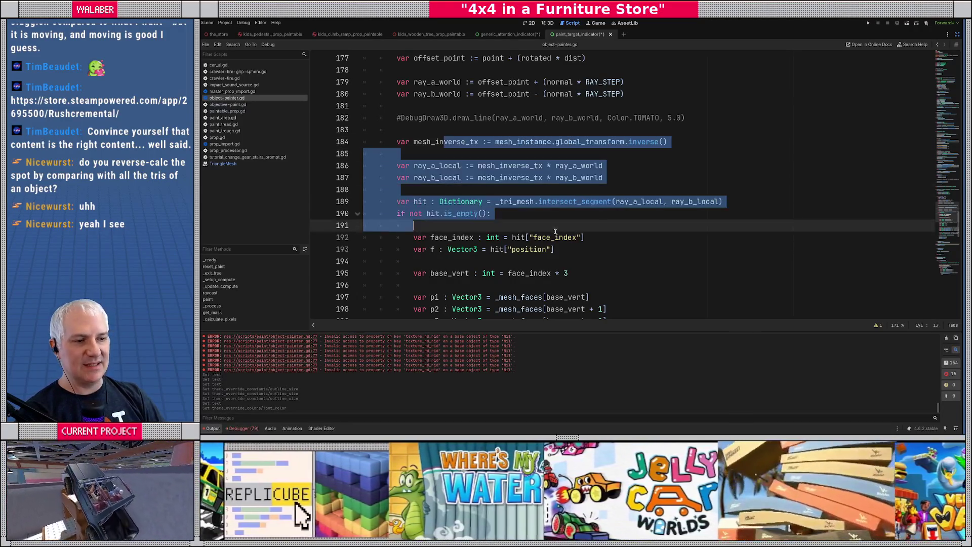
{"action": "left_click_drag", "start_coordinate": [577, 117], "coordinate": [578, 261]}
{"action": "left_click", "coordinate": [633, 202]}
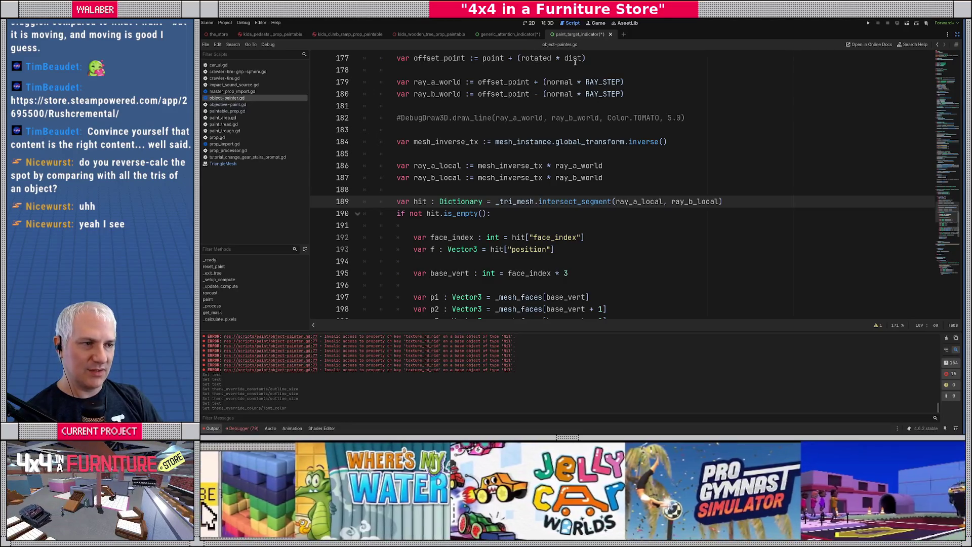
{"action": "key", "text": "ctrl+s"}
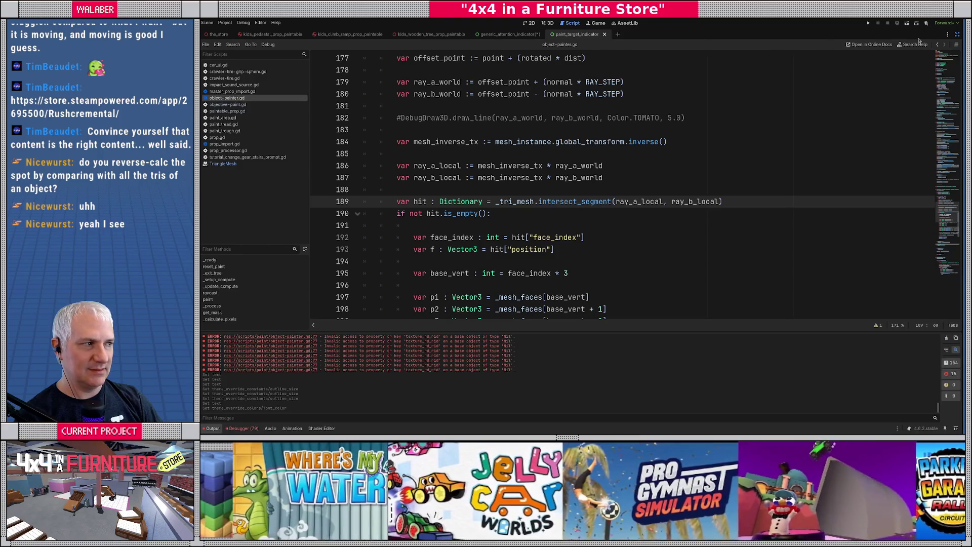
{"action": "left_click", "coordinate": [957, 34]}
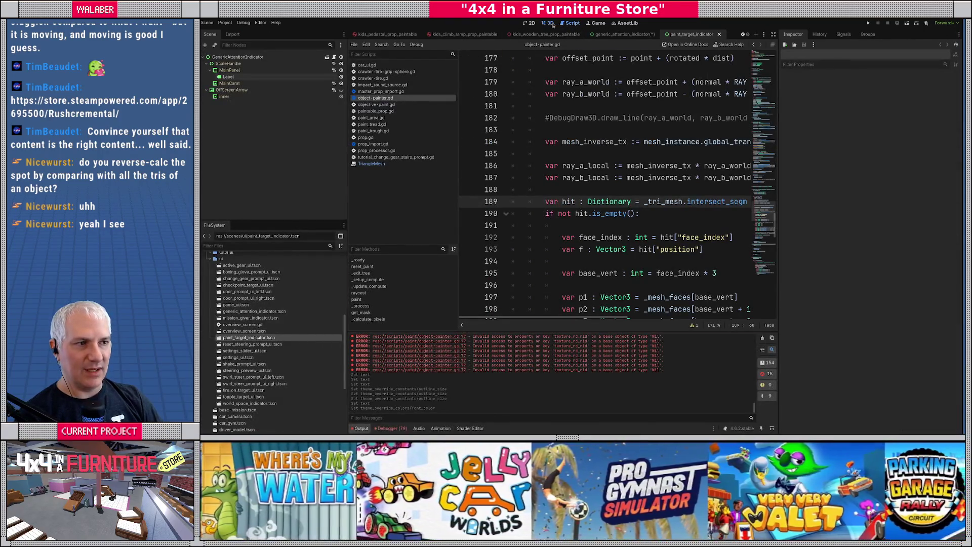
In the indicator scene's 2D view, change the Label's text from A to B.
{"action": "left_click", "coordinate": [548, 23]}
{"action": "left_click", "coordinate": [530, 23]}
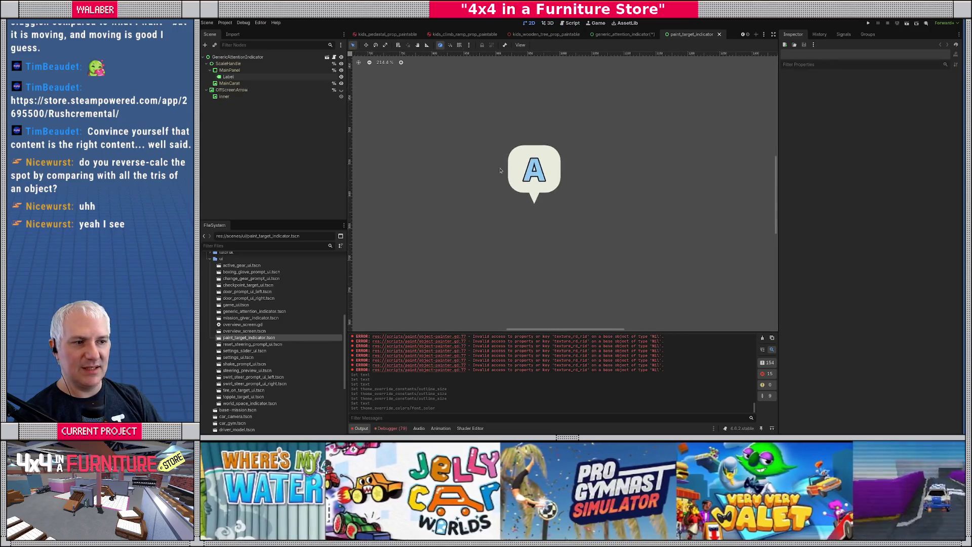
{"action": "scroll", "coordinate": [500, 171], "scroll_direction": "up", "scroll_amount": 2}
{"action": "left_click", "coordinate": [229, 76]}
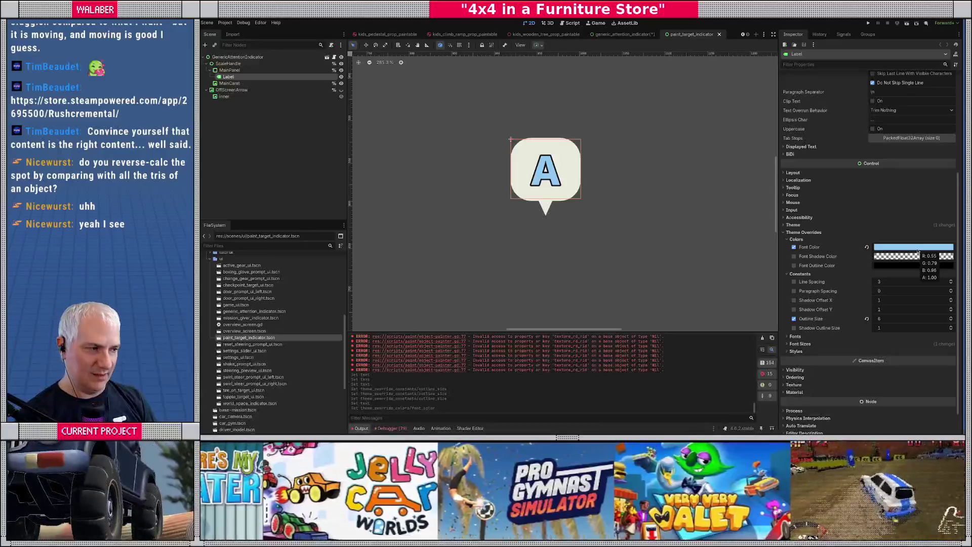
{"action": "scroll", "coordinate": [830, 165], "scroll_direction": "up", "scroll_amount": 5}
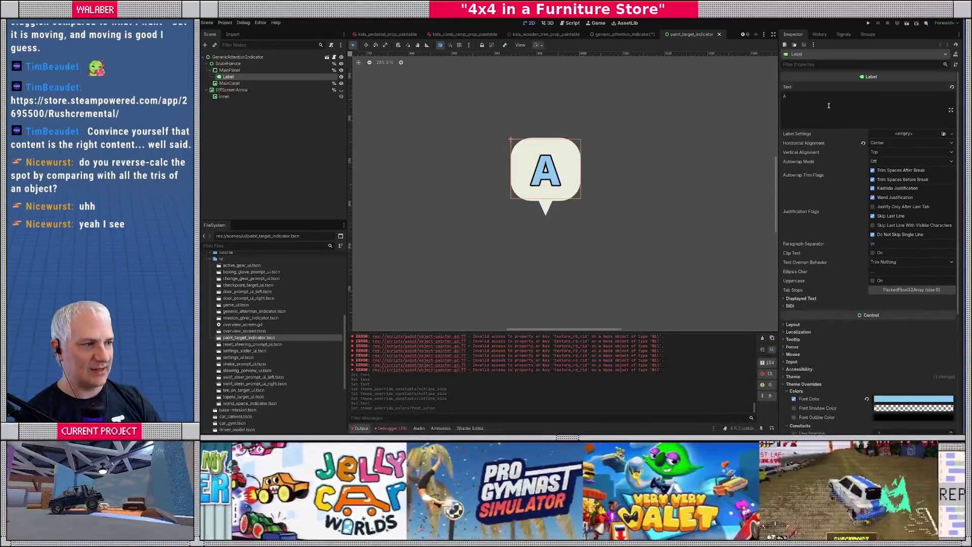
{"action": "left_click", "coordinate": [829, 105]}
{"action": "key", "text": "ctrl+a"}
{"action": "type", "text": "b"}
{"action": "key", "text": "BackSpace"}
{"action": "type", "text": "B"}
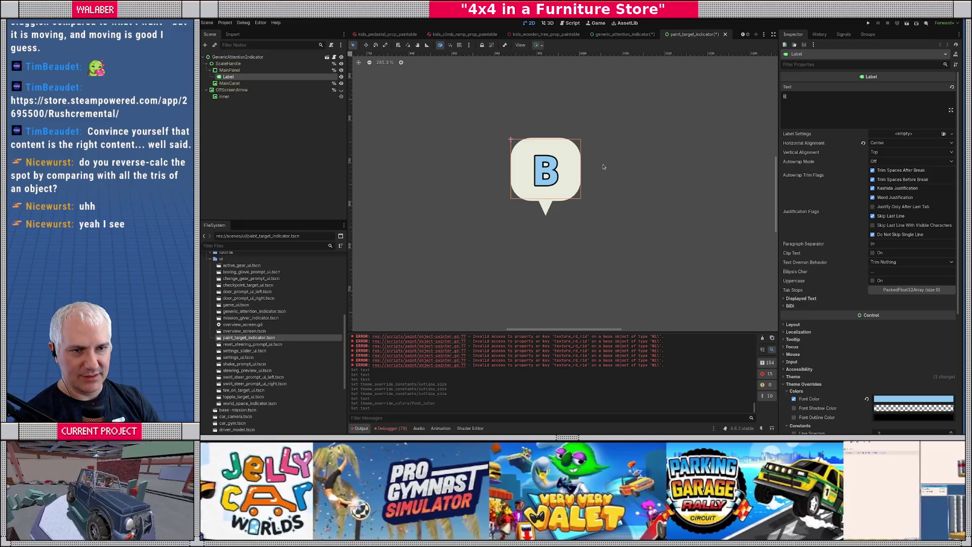
Rename the root node to PaintTargetIndicator and save the scene.
{"action": "left_click", "coordinate": [238, 57]}
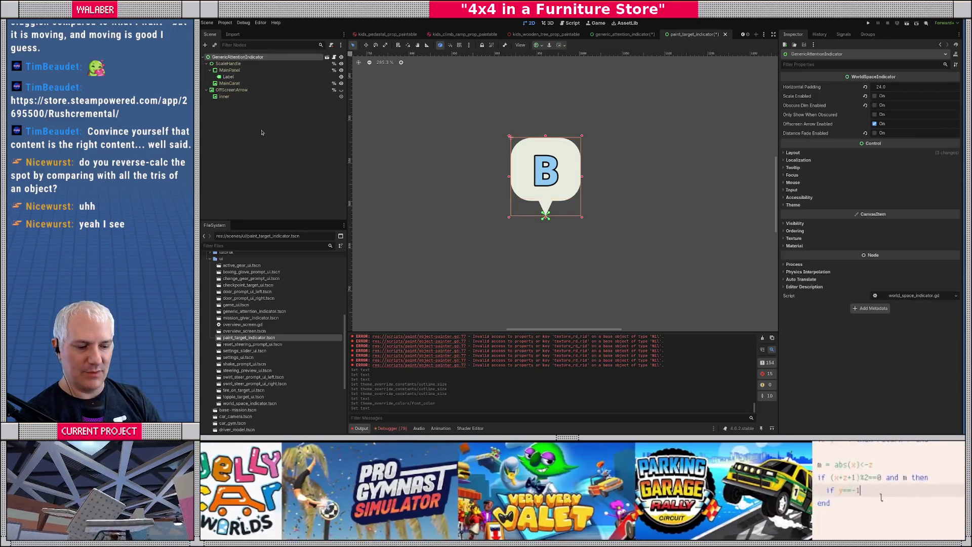
{"action": "type", "text": "PaintTargetIndicator"}
{"action": "key", "text": "Return"}
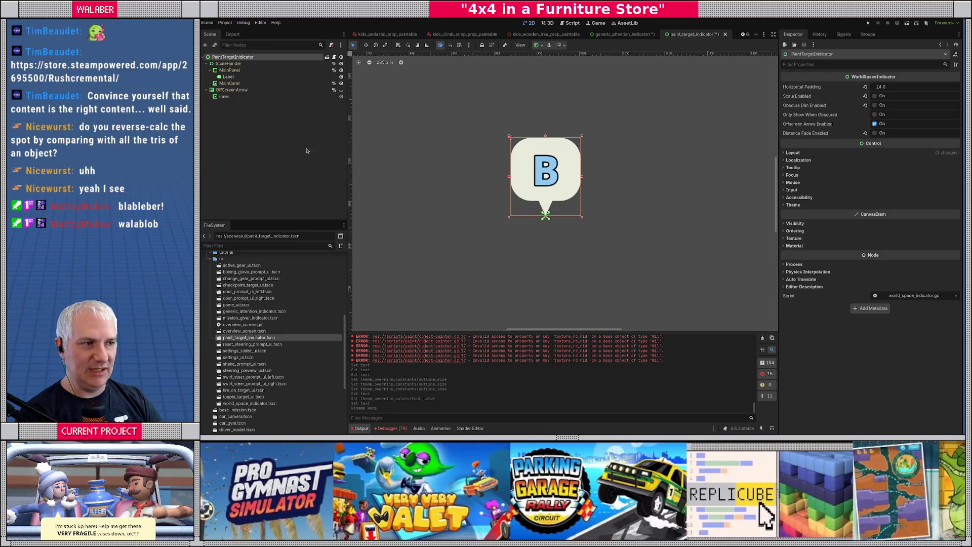
{"action": "left_click", "coordinate": [296, 119]}
{"action": "key", "text": "ctrl+s"}
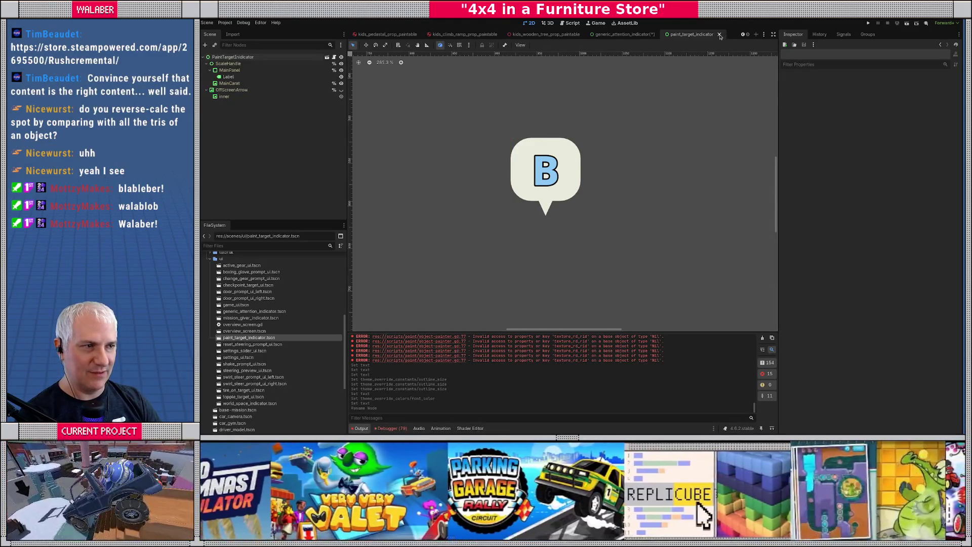
Close both indicator scene tabs, choosing Don't Save for the generic attention indicator.
{"action": "left_click", "coordinate": [719, 35]}
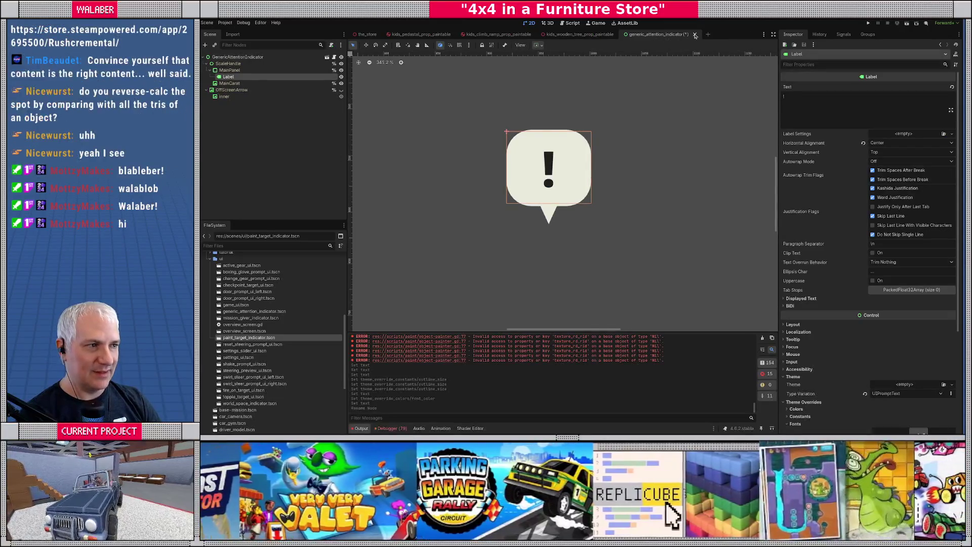
{"action": "left_click", "coordinate": [695, 34]}
{"action": "left_click", "coordinate": [532, 243]}
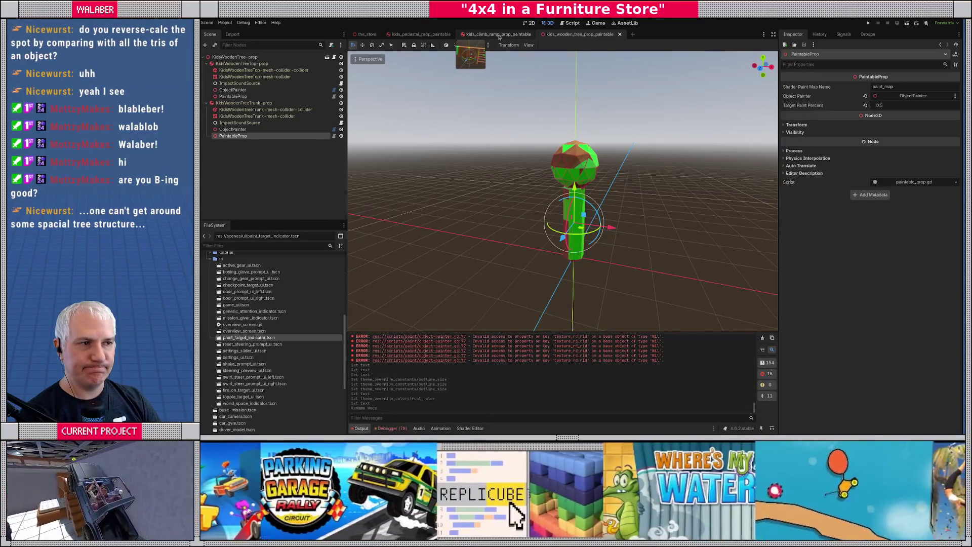
Open objective-paint.gd in the Script workspace and turn on distraction-free mode.
{"action": "left_click", "coordinate": [570, 23]}
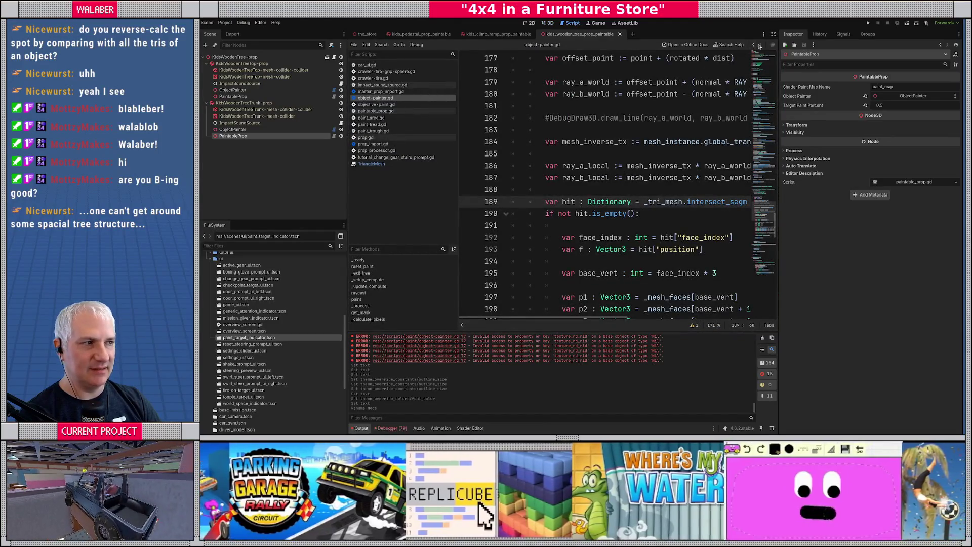
{"action": "left_click", "coordinate": [773, 34]}
{"action": "left_click", "coordinate": [228, 104]}
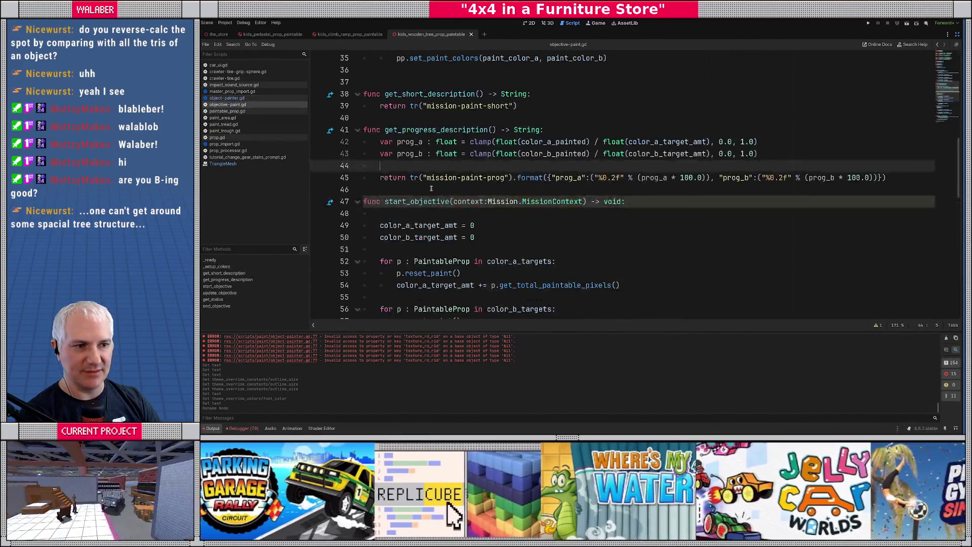
Add 'var _indicators : Dictionary[PaintableProp, WorldSpaceIndicator]' on a new line above _ready, then restore the side panels.
{"action": "left_click", "coordinate": [431, 189]}
{"action": "scroll", "coordinate": [431, 189], "scroll_direction": "up", "scroll_amount": 10}
{"action": "left_click", "coordinate": [474, 185]}
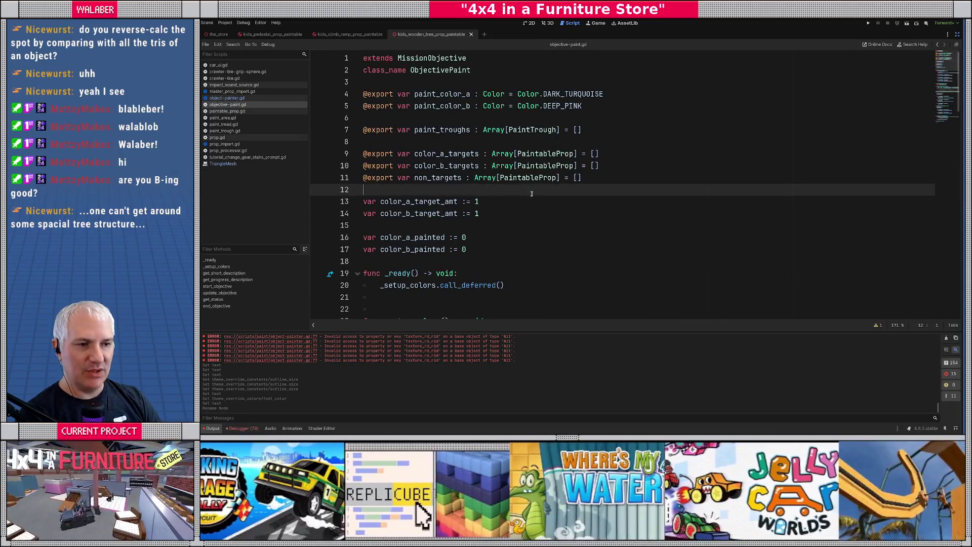
{"action": "scroll", "coordinate": [606, 196], "scroll_direction": "down", "scroll_amount": 2}
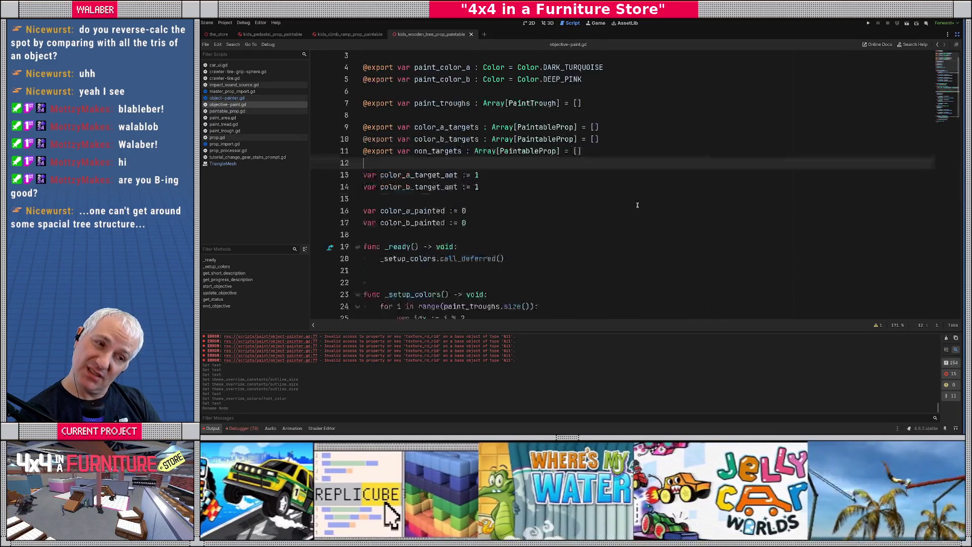
{"action": "key", "text": "Return"}
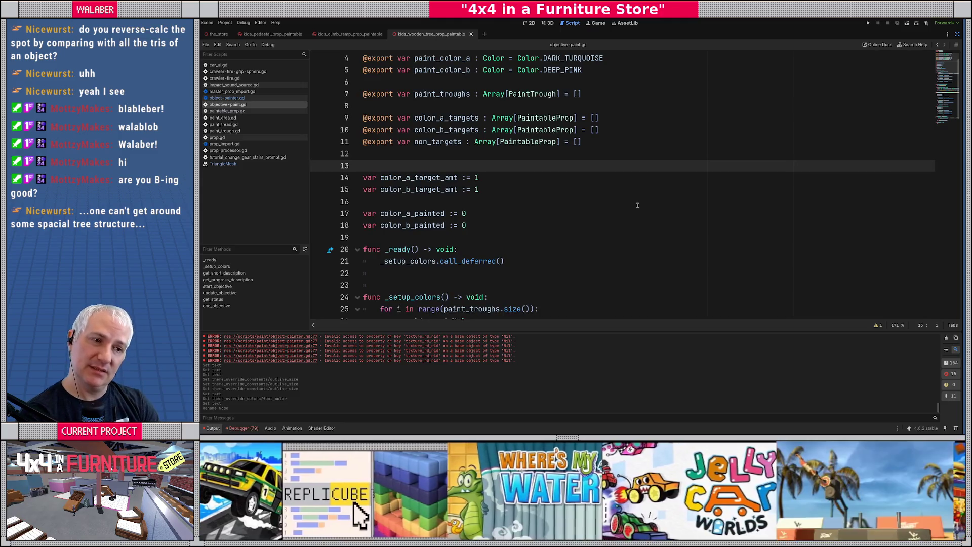
{"action": "key", "text": "Delete"}
{"action": "key", "text": "Down"}
{"action": "key", "text": "Down"}
{"action": "key", "text": "Down"}
{"action": "key", "text": "Down"}
{"action": "key", "text": "Return"}
{"action": "key", "text": "Return"}
{"action": "key", "text": "Up"}
{"action": "key", "text": "Up"}
{"action": "key", "text": "Return"}
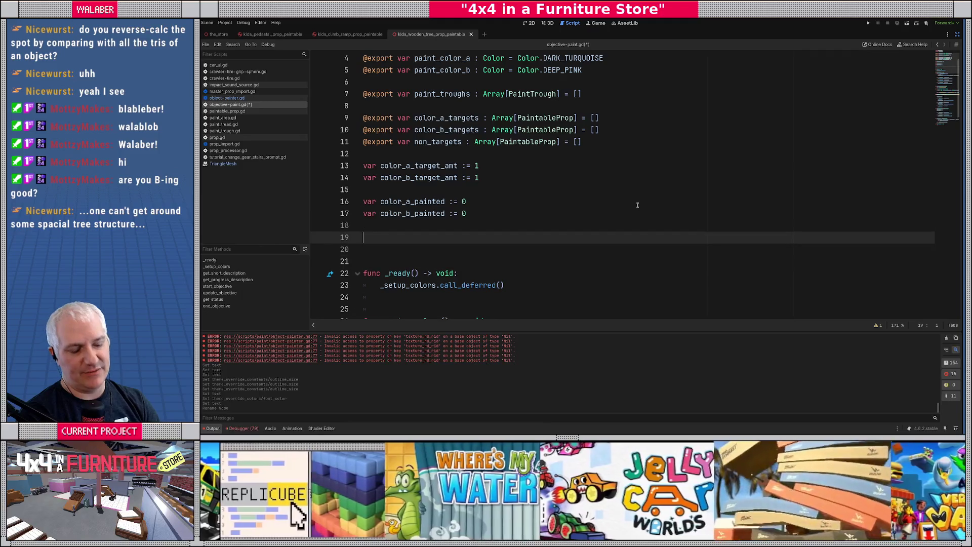
{"action": "type", "text": "var"}
{"action": "type", "text": " _ini"}
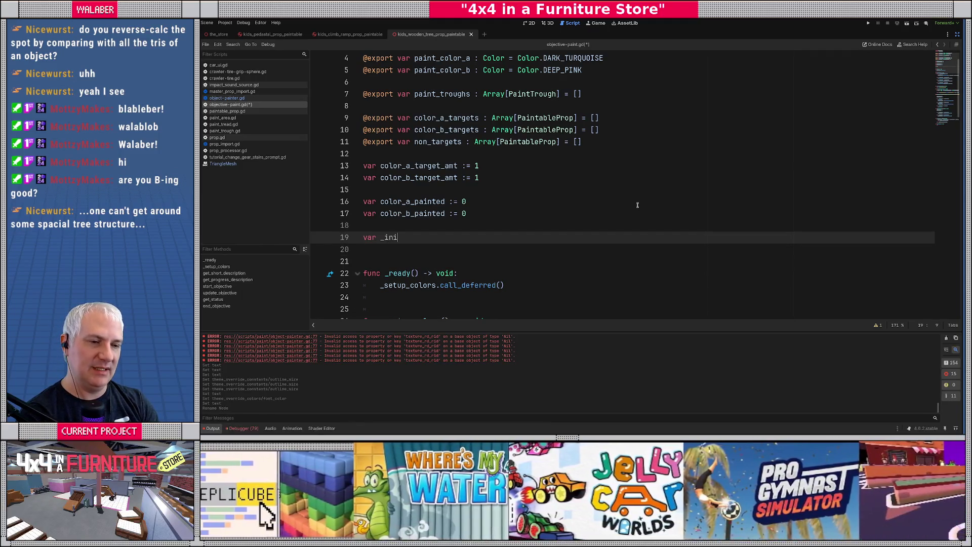
{"action": "key", "text": "BackSpace"}
{"action": "type", "text": "dicators"}
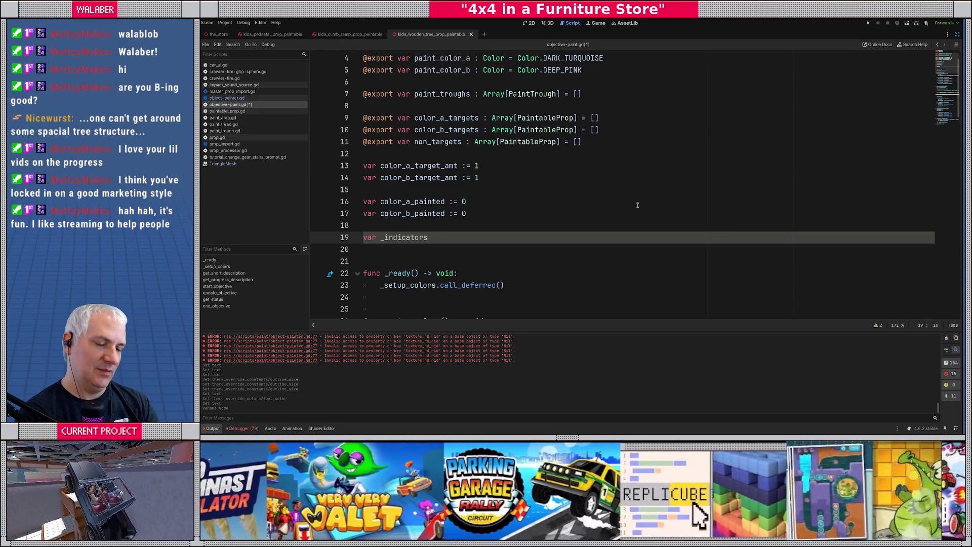
{"action": "type", "text": " : Dictionary"}
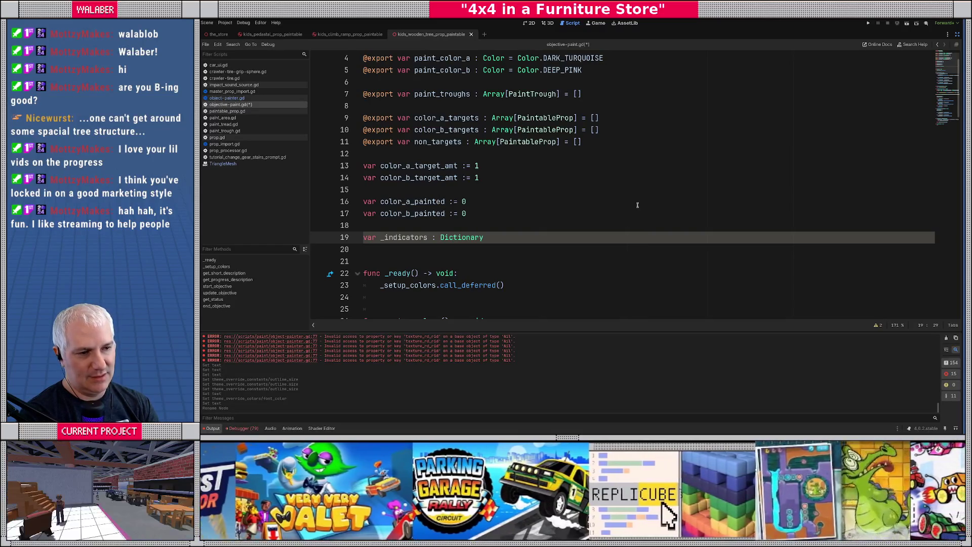
{"action": "type", "text": "["}
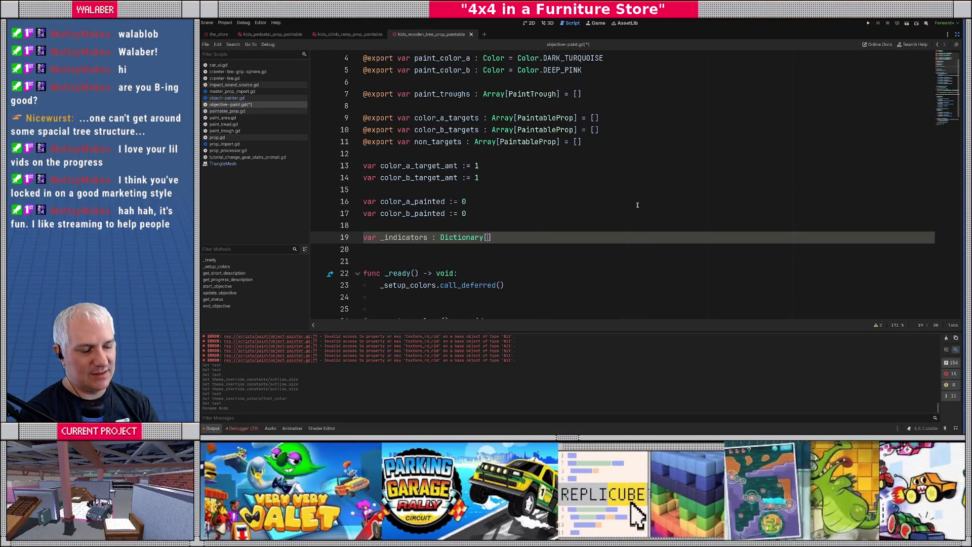
{"action": "type", "text": "PaintableProp"}
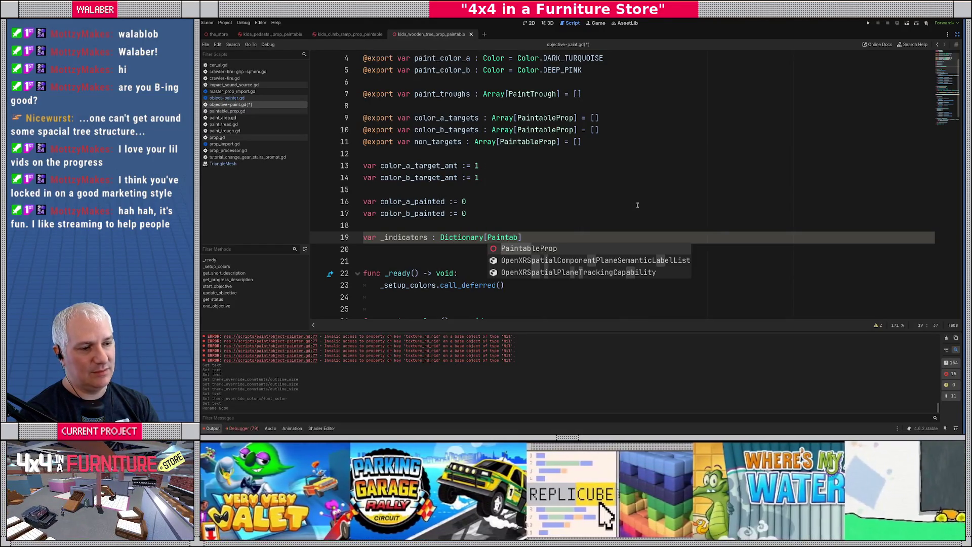
{"action": "type", "text": ", world"}
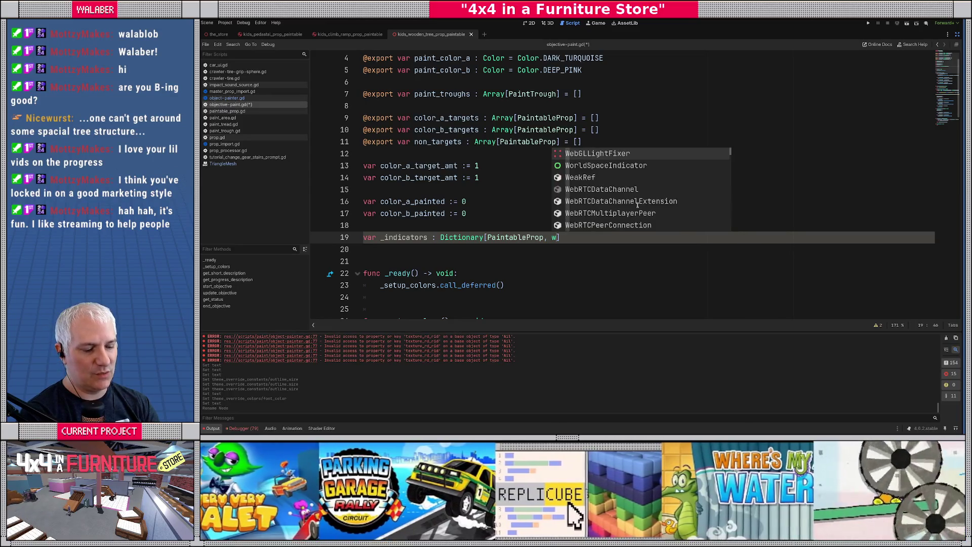
{"action": "key", "text": "Return"}
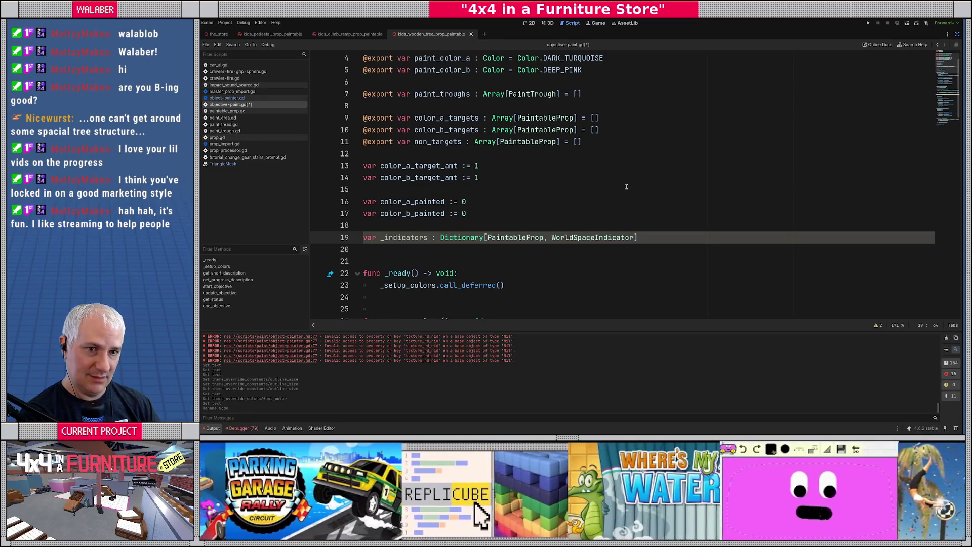
{"action": "left_click", "coordinate": [957, 34]}
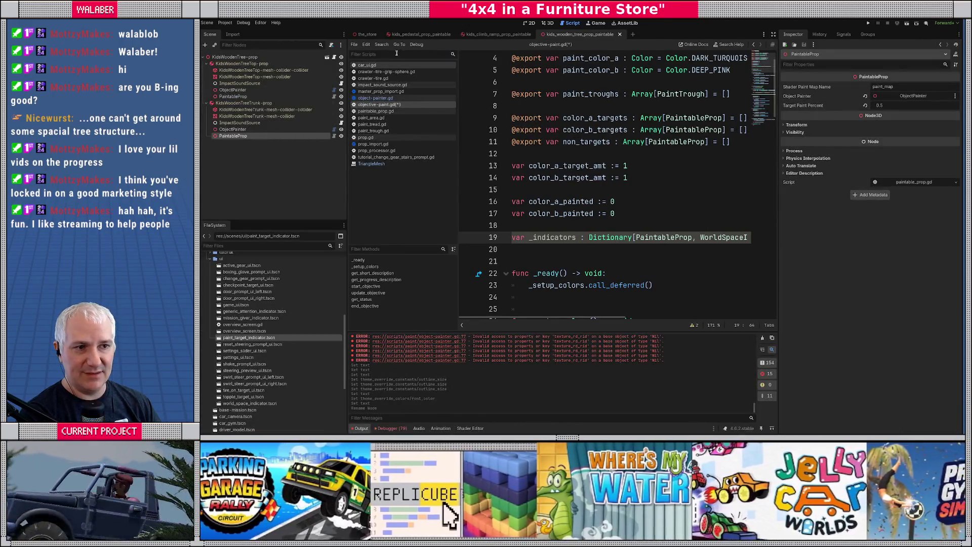
Open paint_target_indicator.tscn, read the root's world_space_indicator.gd script, and select the Label node.
{"action": "double_click", "coordinate": [248, 337]}
{"action": "left_click", "coordinate": [300, 58]}
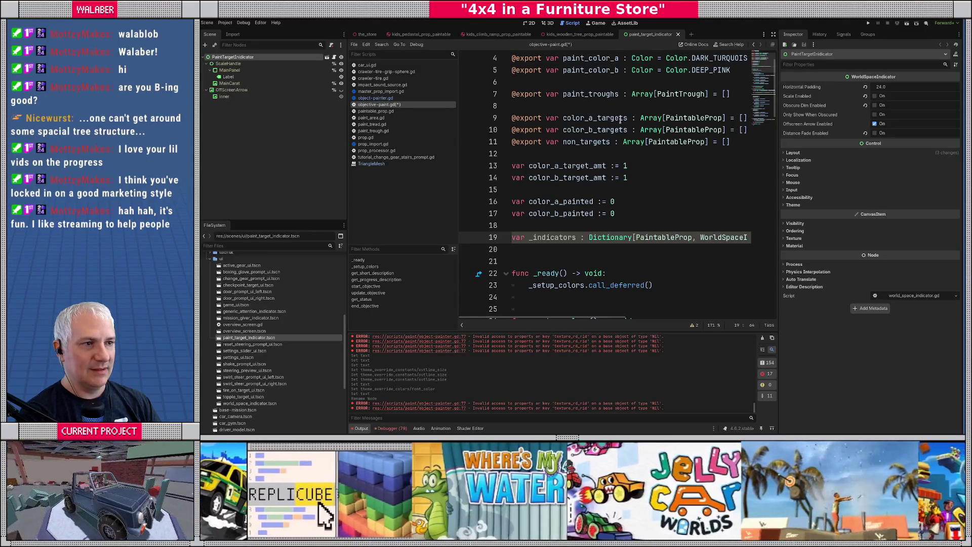
{"action": "scroll", "coordinate": [620, 119], "scroll_direction": "up", "scroll_amount": 2}
{"action": "left_click", "coordinate": [335, 58]}
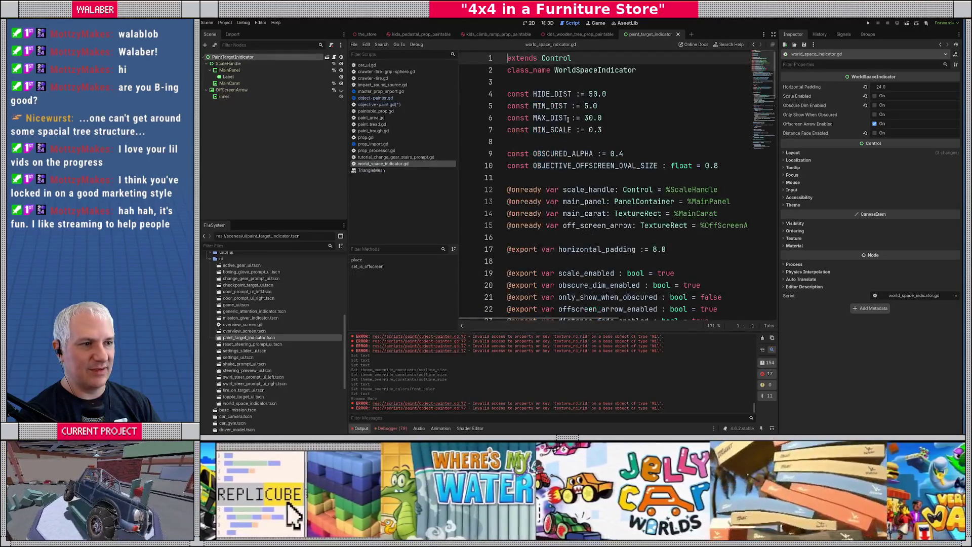
{"action": "scroll", "coordinate": [581, 197], "scroll_direction": "down", "scroll_amount": 1}
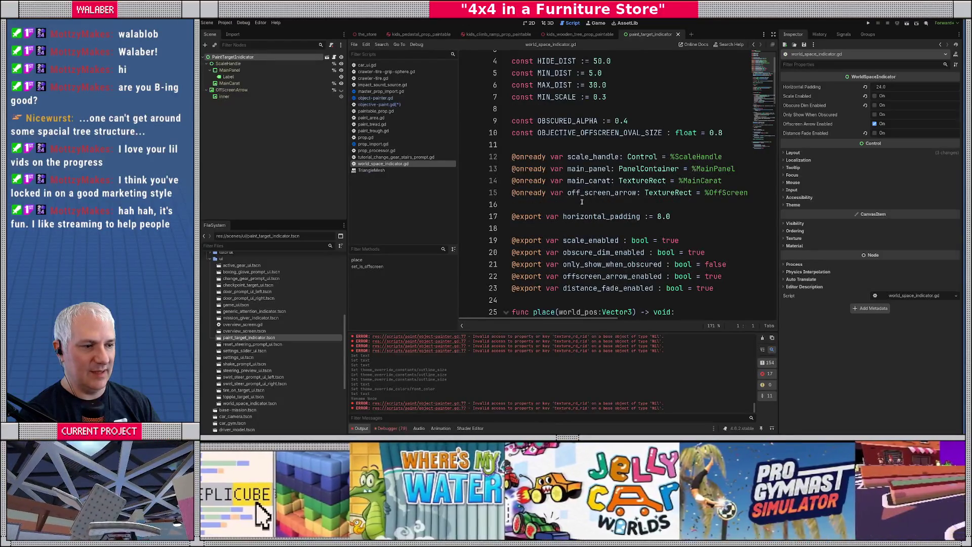
{"action": "scroll", "coordinate": [595, 187], "scroll_direction": "down", "scroll_amount": 1}
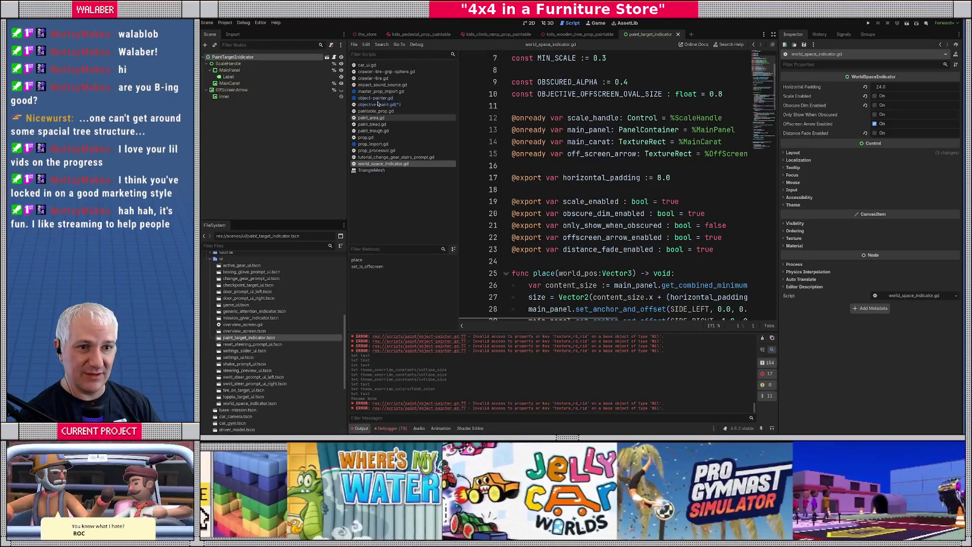
{"action": "left_click", "coordinate": [274, 77]}
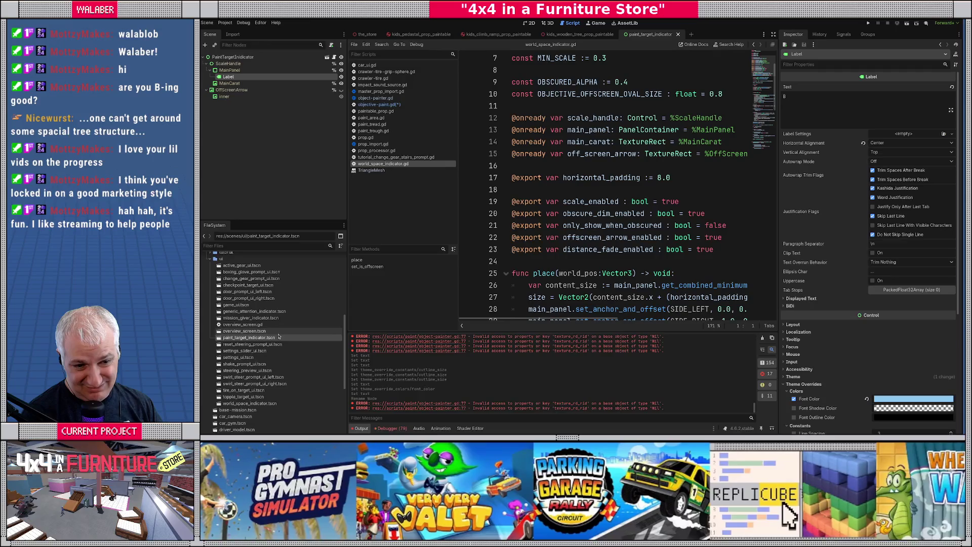
Open mission_giver_indicator.gd and copy its WorldSpaceIndicator base class name.
{"action": "double_click", "coordinate": [265, 318]}
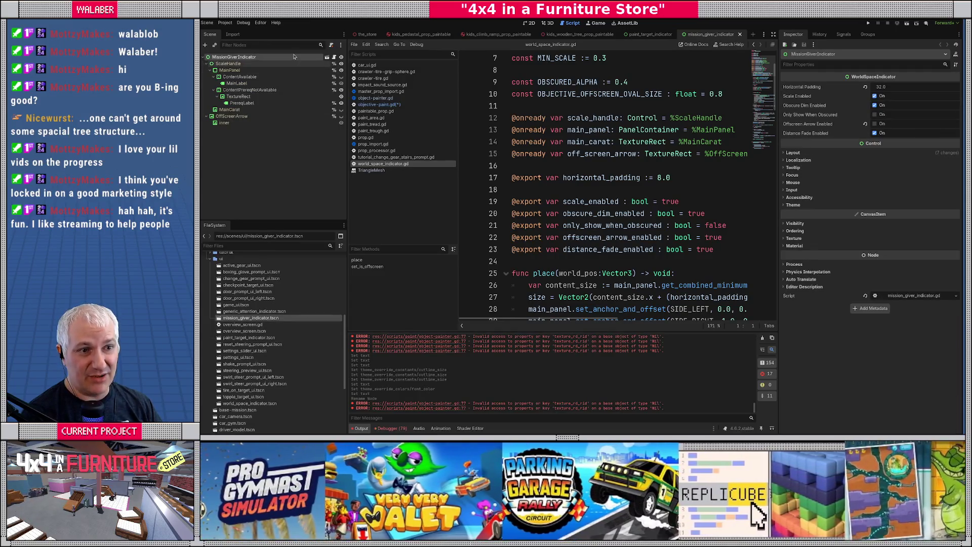
{"action": "left_click", "coordinate": [334, 57]}
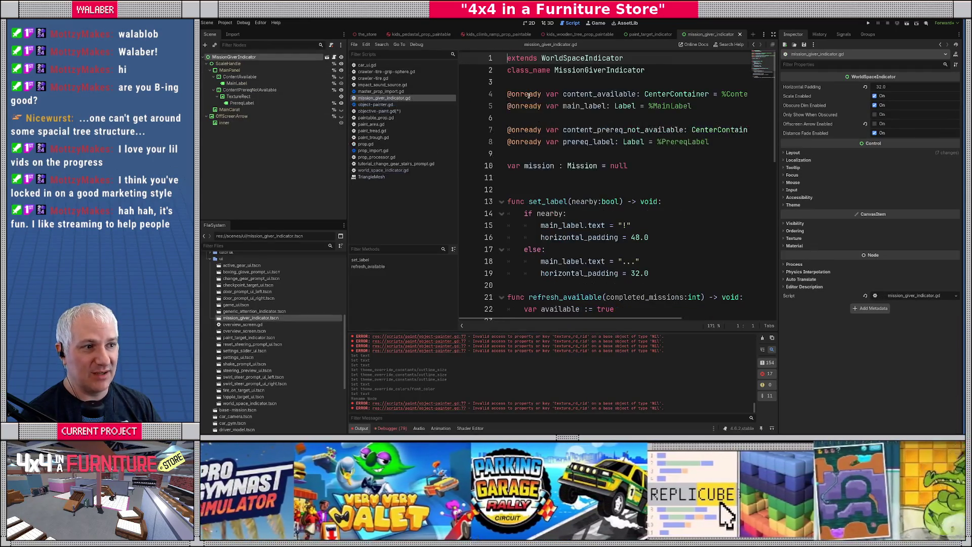
{"action": "double_click", "coordinate": [555, 58]}
{"action": "key", "text": "ctrl+shift+Tab"}
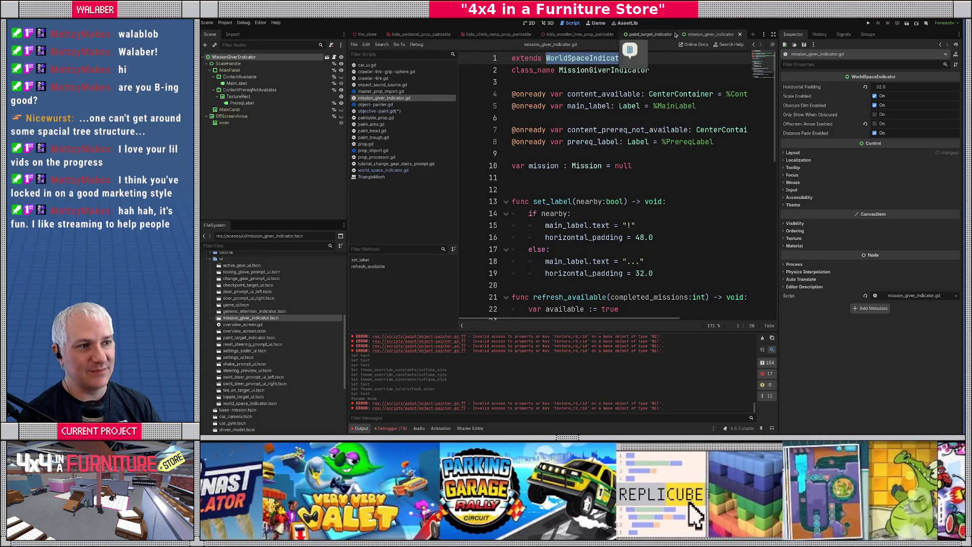
Attach a new script res://scripts/ui/paint_target_indicator.gd to the PaintTargetIndicator root and begin 'class_name PaintTargetIndicator'.
{"action": "right_click", "coordinate": [261, 57]}
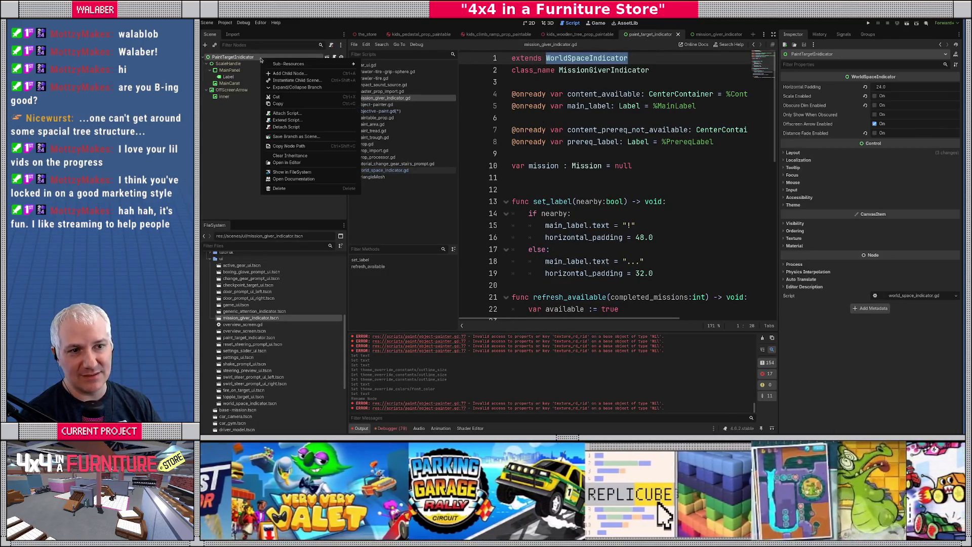
{"action": "left_click", "coordinate": [286, 120]}
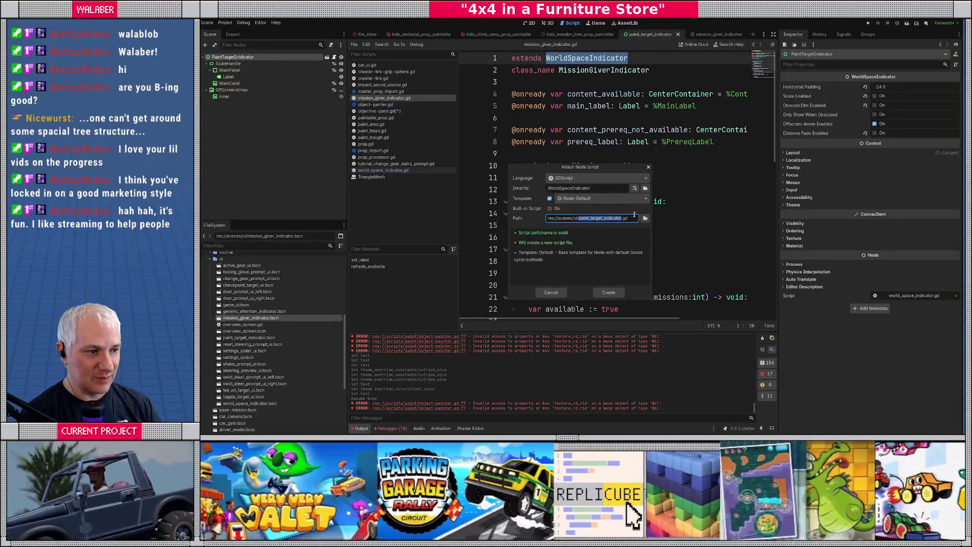
{"action": "left_click", "coordinate": [646, 218]}
{"action": "left_click", "coordinate": [445, 128]}
{"action": "left_click", "coordinate": [444, 127]}
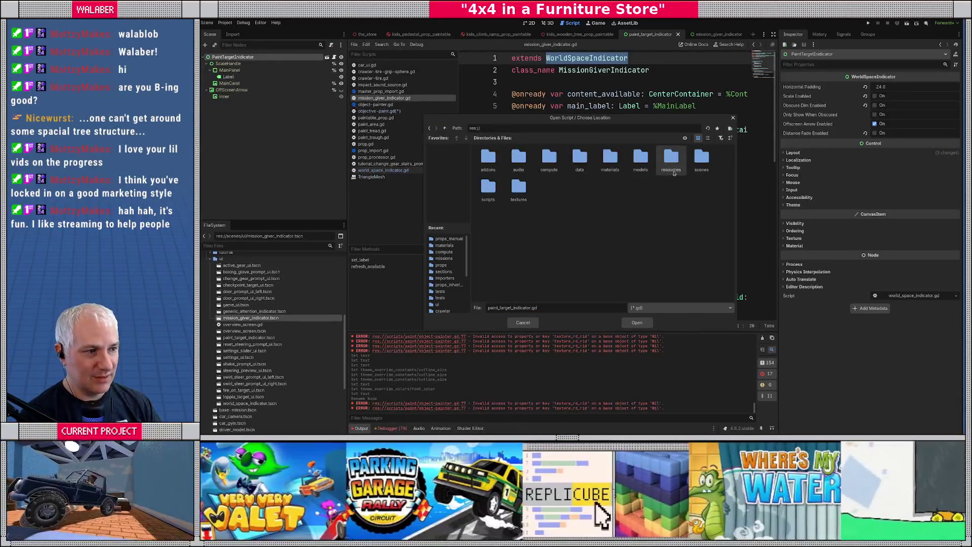
{"action": "double_click", "coordinate": [487, 190]}
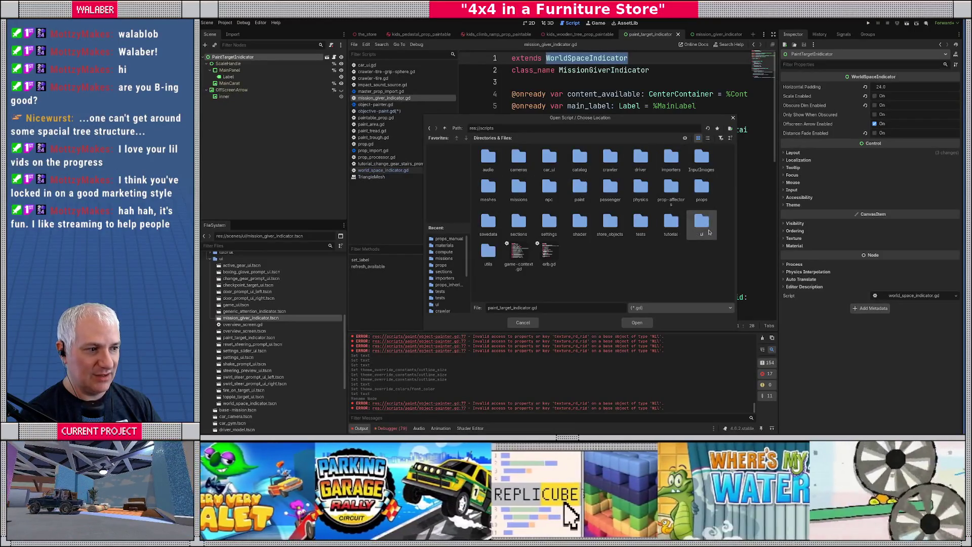
{"action": "double_click", "coordinate": [702, 223]}
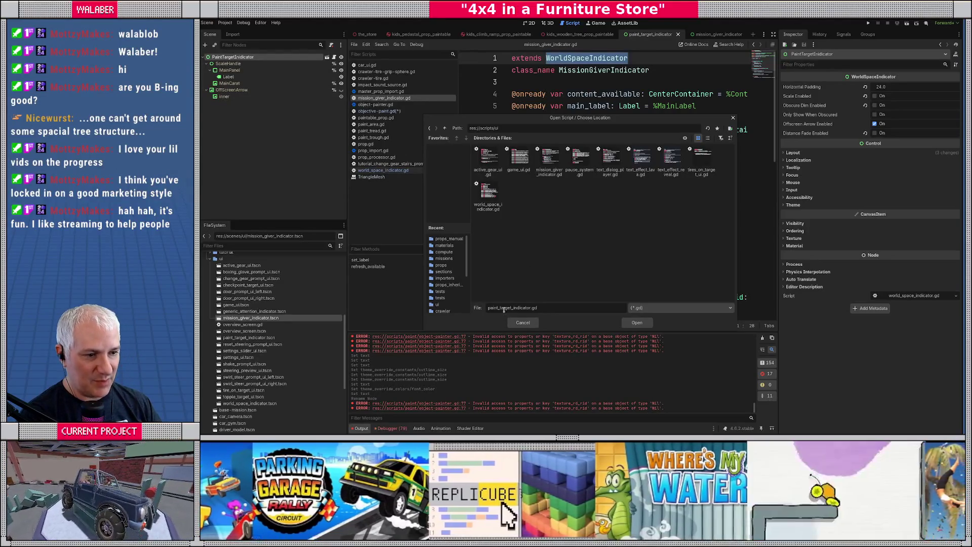
{"action": "left_click", "coordinate": [637, 324]}
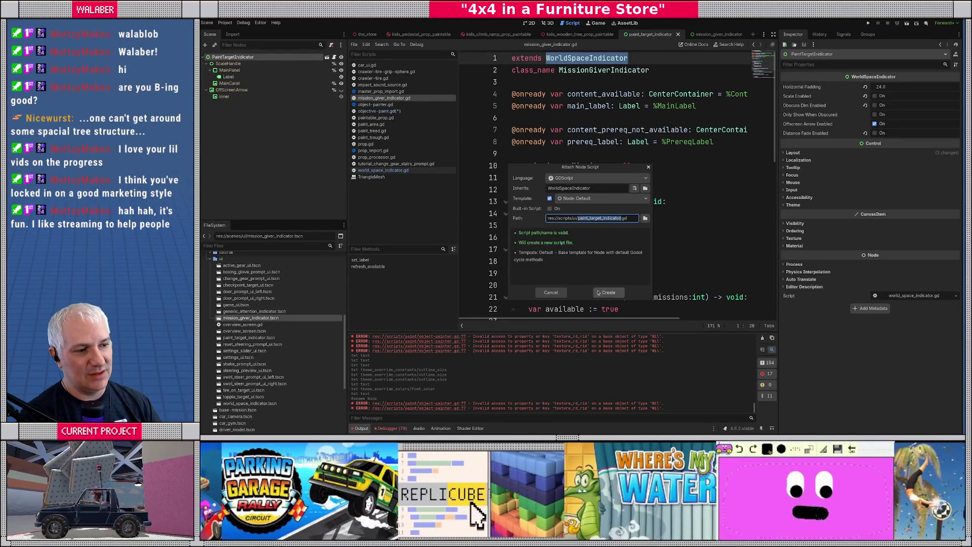
{"action": "left_click", "coordinate": [609, 292]}
{"action": "key", "text": "Down"}
{"action": "type", "text": "clas"}
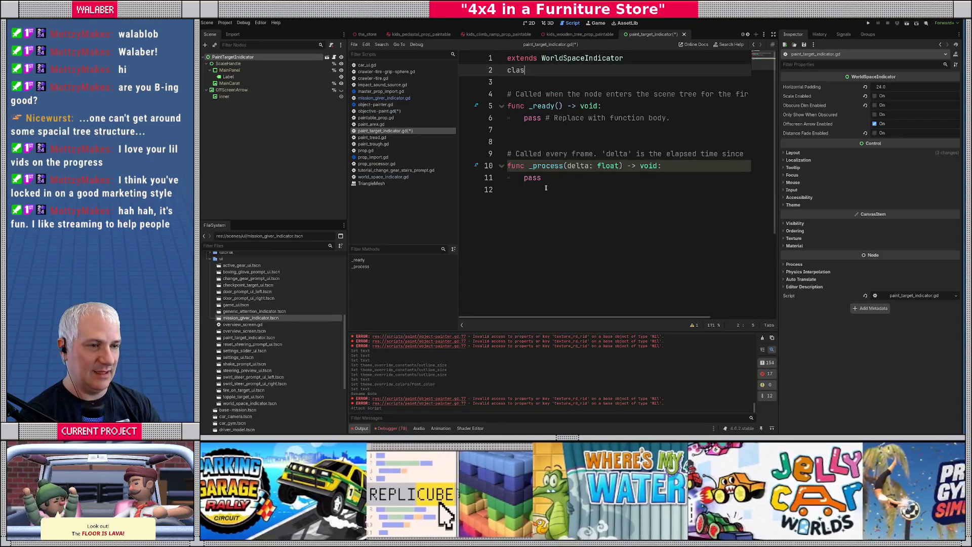
{"action": "type", "text": "s_name PaintTa"}
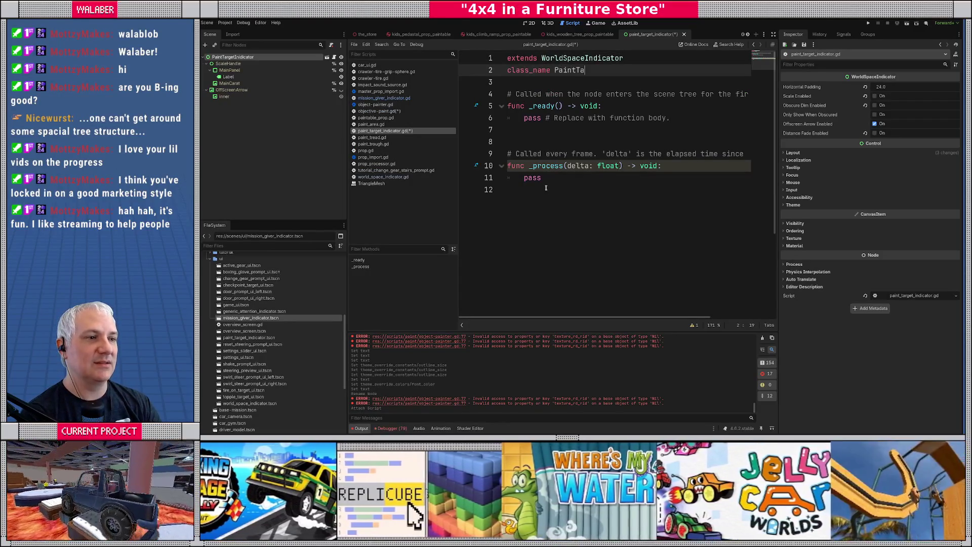
{"action": "type", "text": "rgetIndic"}
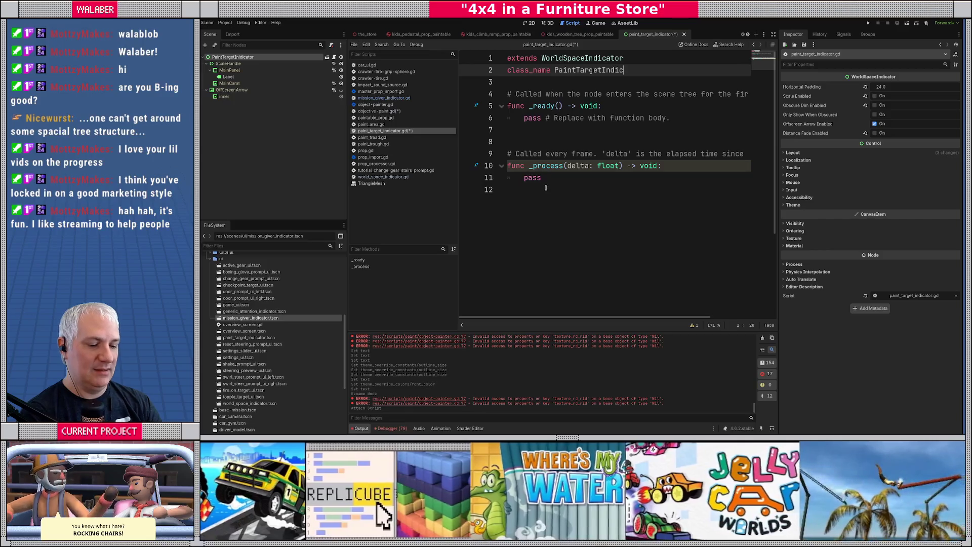
{"action": "type", "text": "ator"}
Declare 'func set_paint(col_idx:int, color:Color) -> void:' below the class_name line.
{"action": "key", "text": "Return"}
{"action": "key", "text": "Return"}
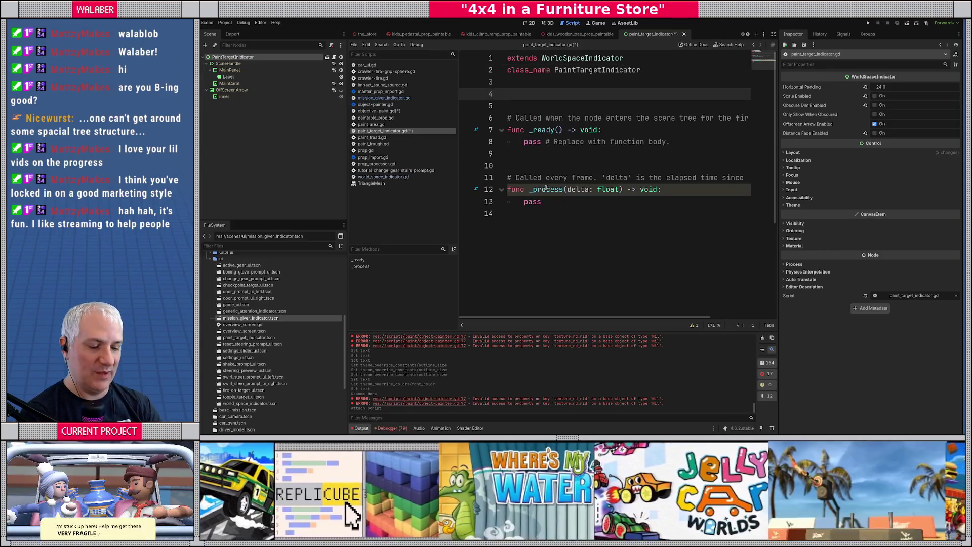
{"action": "type", "text": "fun"}
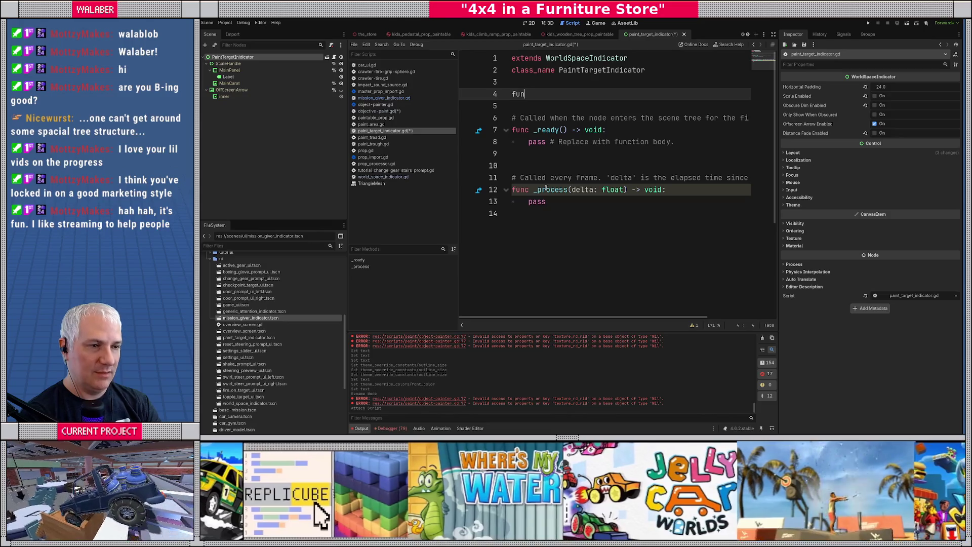
{"action": "type", "text": "c set_pa"}
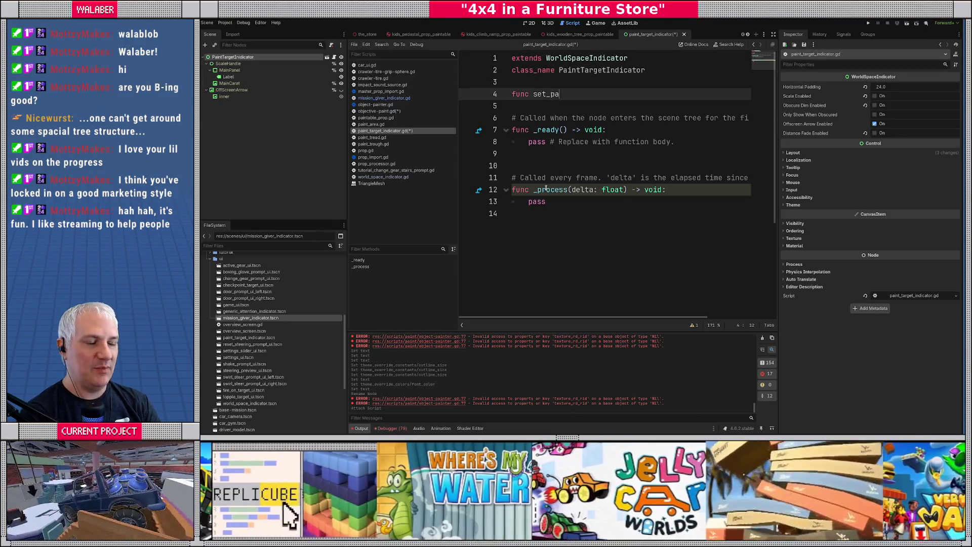
{"action": "type", "text": "int(col_idx:int,"}
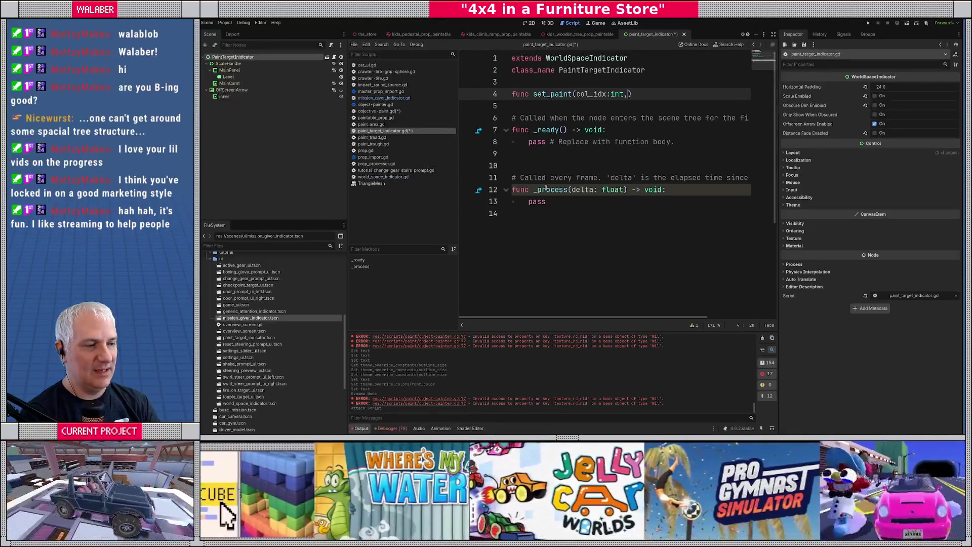
{"action": "type", "text": " color:Col"}
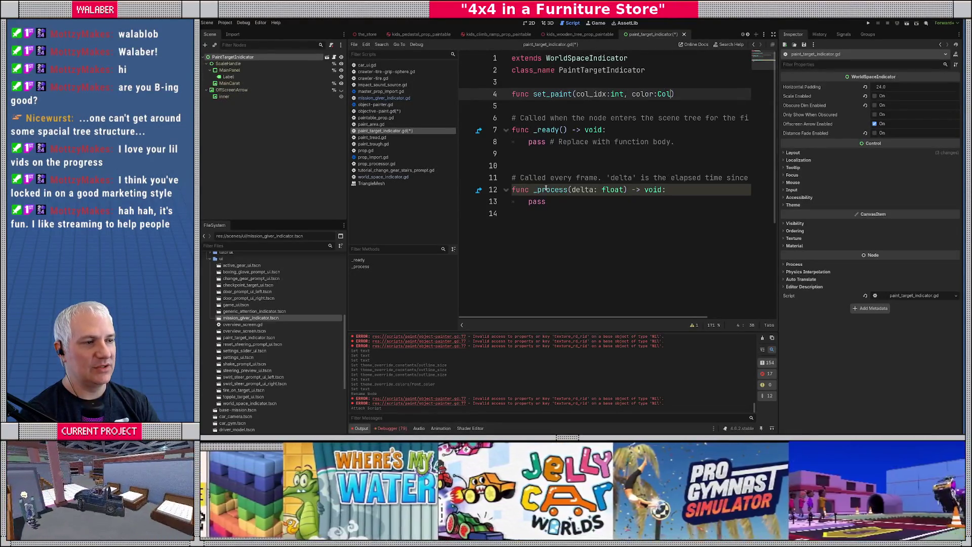
{"action": "type", "text": "or) -> void"}
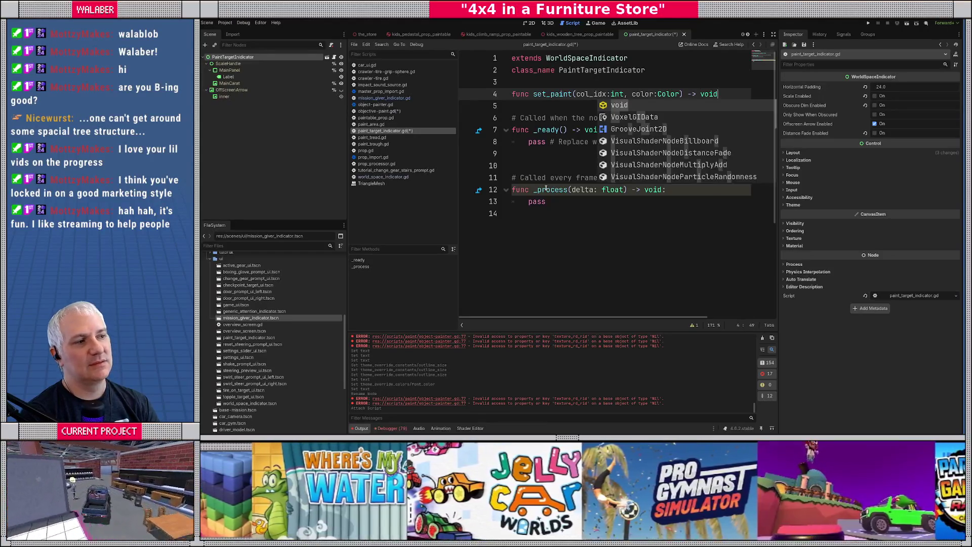
{"action": "type", "text": ":"}
{"action": "key", "text": "Return"}
Delete the template _ready and _process functions.
{"action": "key", "text": "Down"}
{"action": "key", "text": "shift+Up"}
{"action": "mouse_move", "coordinate": [552, 217]}
{"action": "left_mouse_down"}
{"action": "mouse_move", "coordinate": [506, 141]}
{"action": "mouse_move", "coordinate": [503, 115]}
{"action": "left_mouse_up"}
{"action": "key", "text": "BackSpace"}
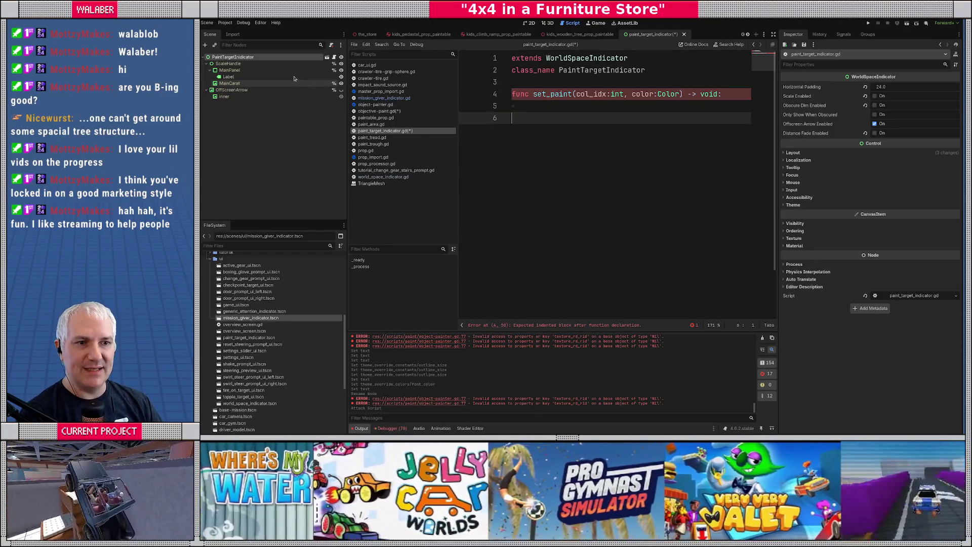
{"action": "right_click", "coordinate": [260, 77]}
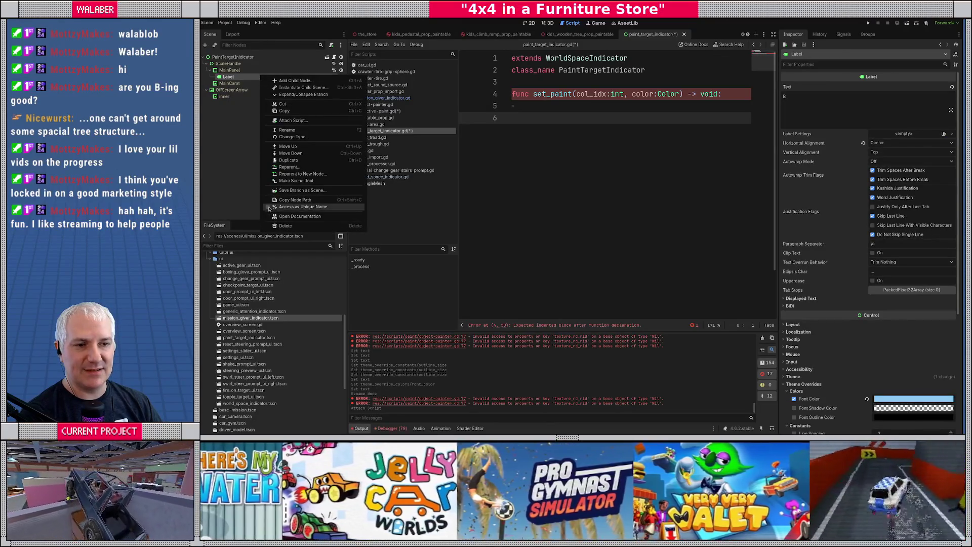
{"action": "left_click", "coordinate": [304, 209]}
{"action": "left_click_drag", "start_coordinate": [229, 76], "coordinate": [508, 81]}
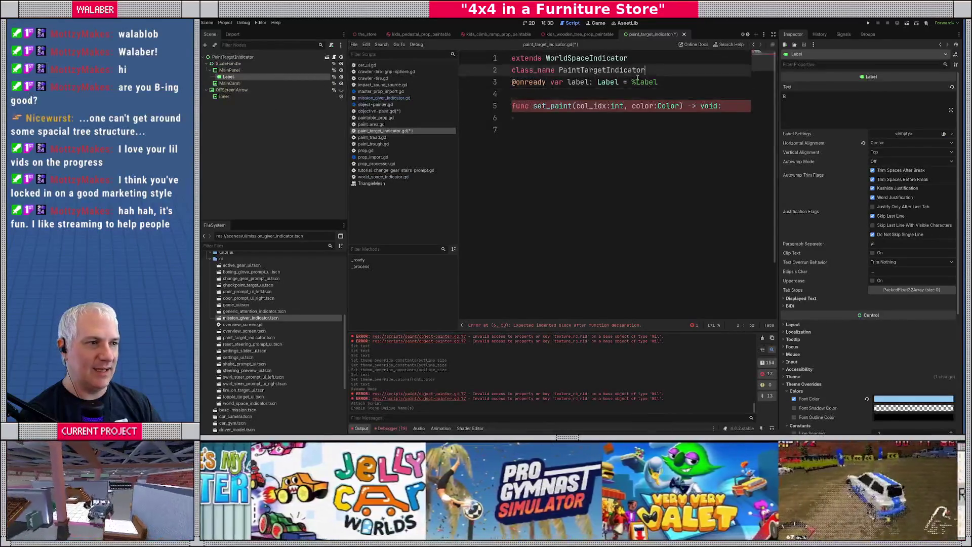
{"action": "key", "text": "Return"}
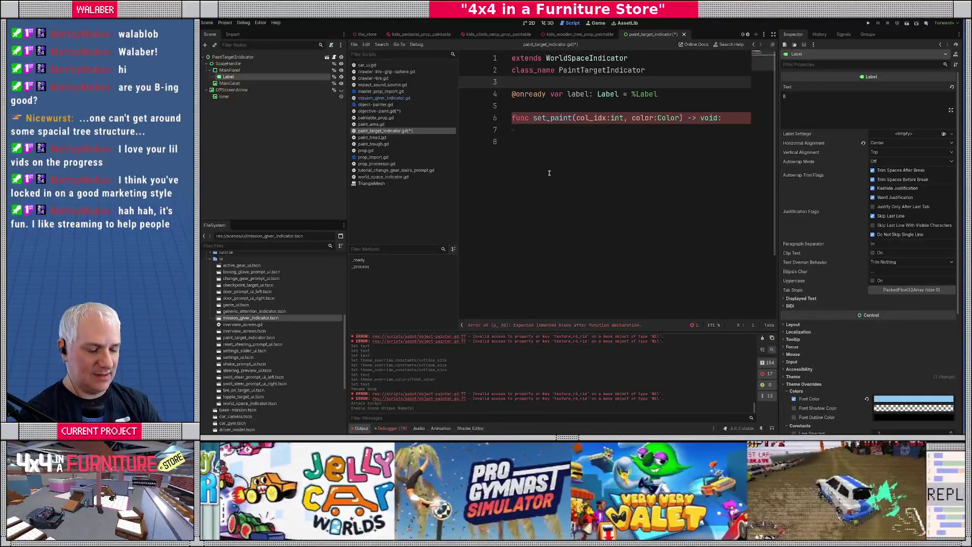
Write set_paint to set label.text to "A" or "B" by col_idx and add_theme_color_override("font_color", color).
{"action": "key", "text": "Down"}
{"action": "key", "text": "Down"}
{"action": "key", "text": "Down"}
{"action": "type", "text": "label.text ="}
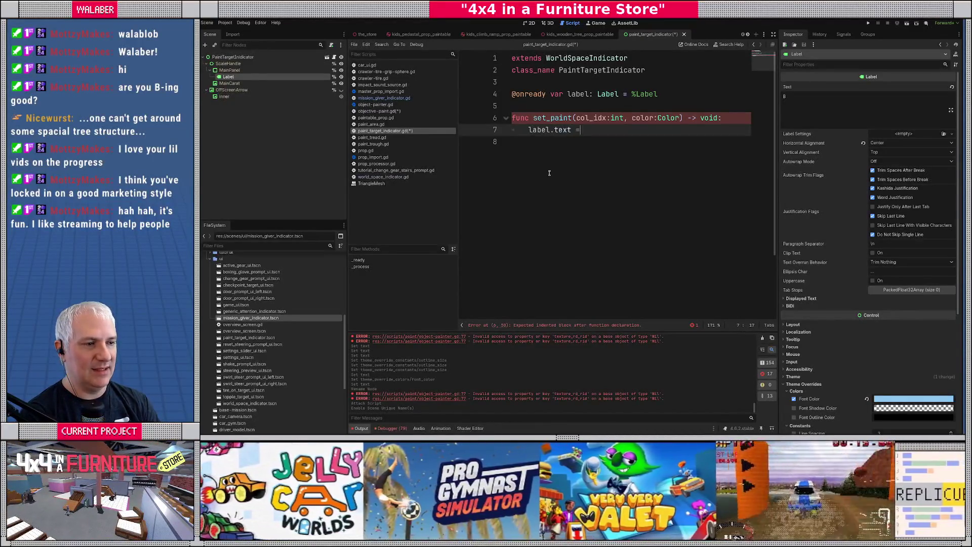
{"action": "type", "text": " \"A\" if col_i"}
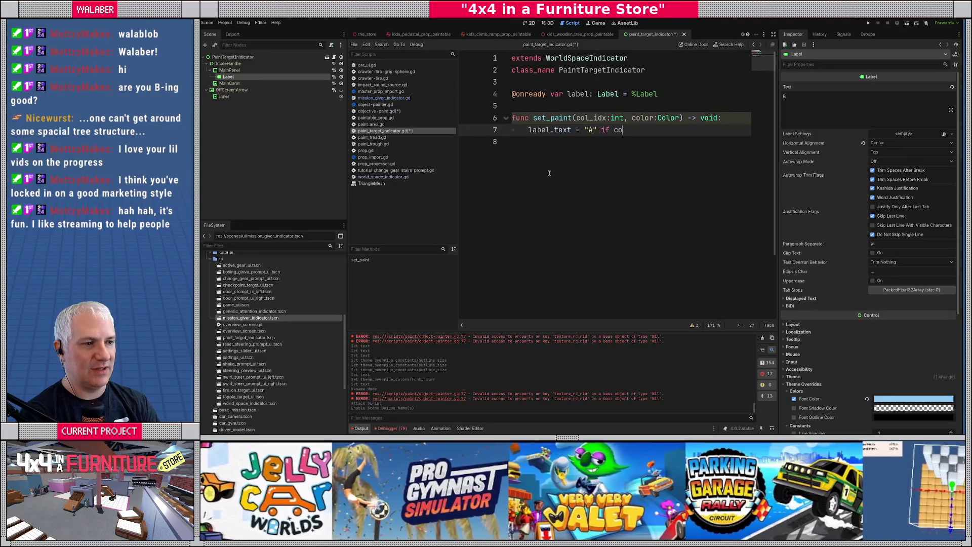
{"action": "type", "text": "dx == 0 else \"B\""}
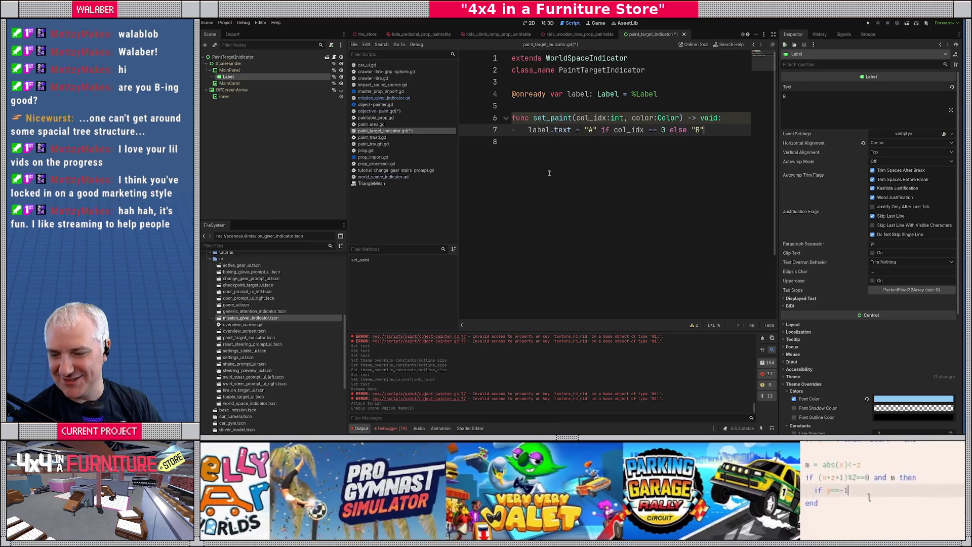
{"action": "key", "text": "Return"}
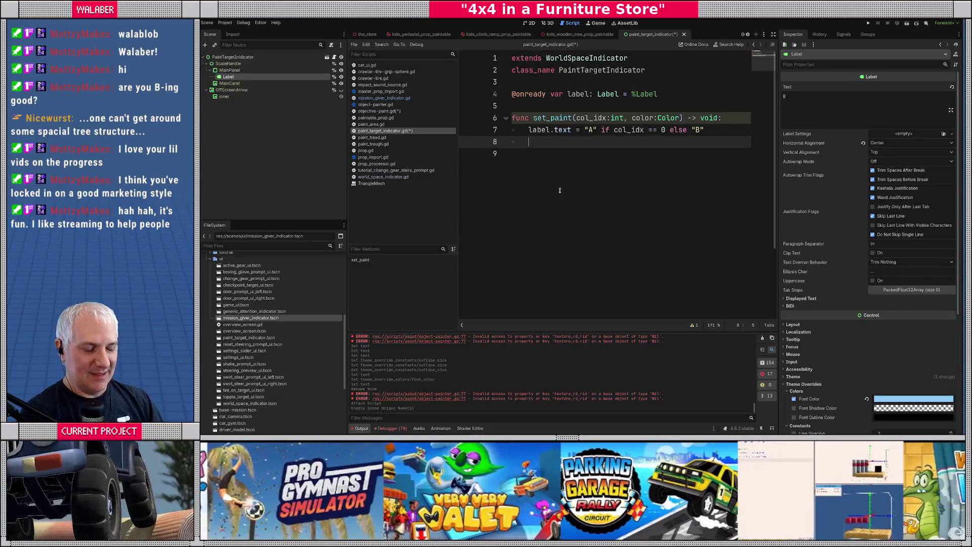
{"action": "type", "text": "label"}
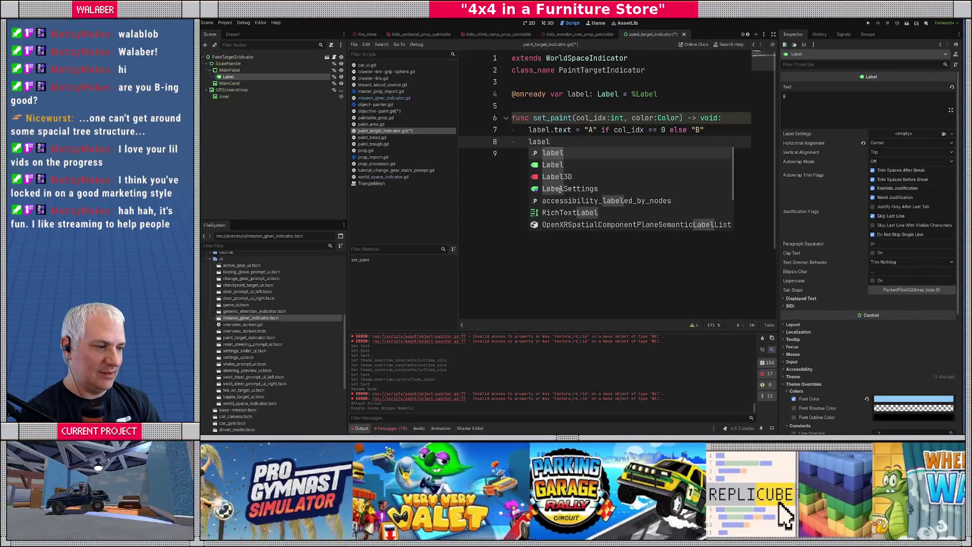
{"action": "type", "text": ".font_"}
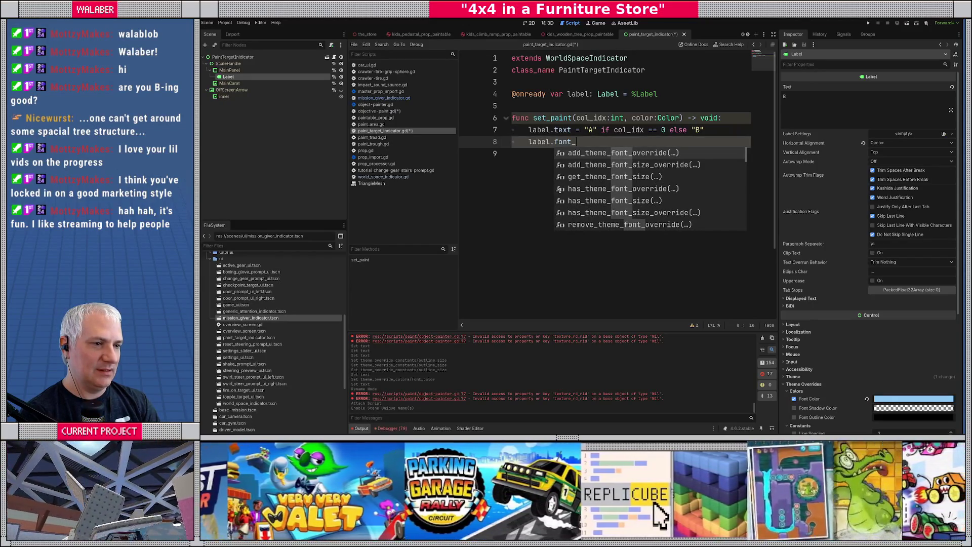
{"action": "key", "text": "BackSpace"}
{"action": "key", "text": "BackSpace"}
{"action": "key", "text": "BackSpace"}
{"action": "key", "text": "BackSpace"}
{"action": "key", "text": "BackSpace"}
{"action": "type", "text": "color"}
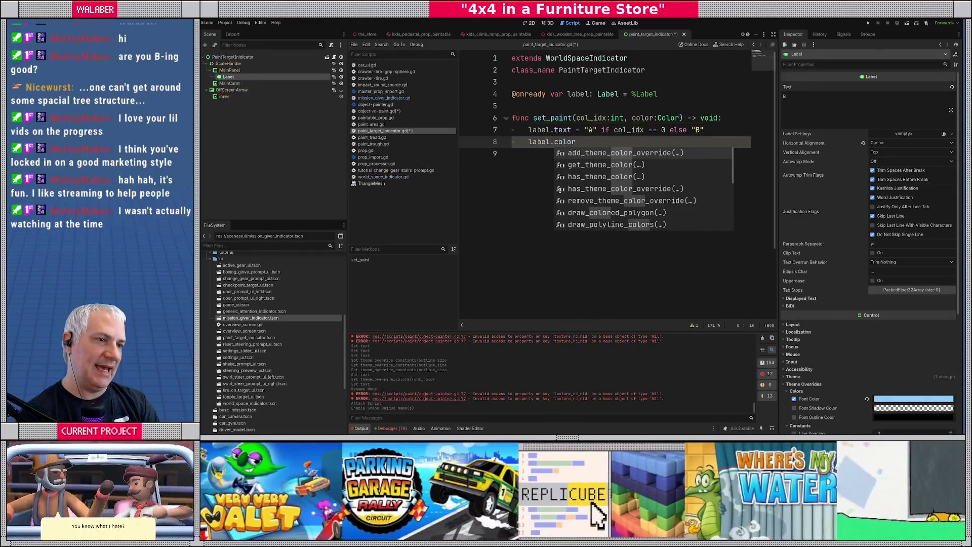
{"action": "key", "text": "Return"}
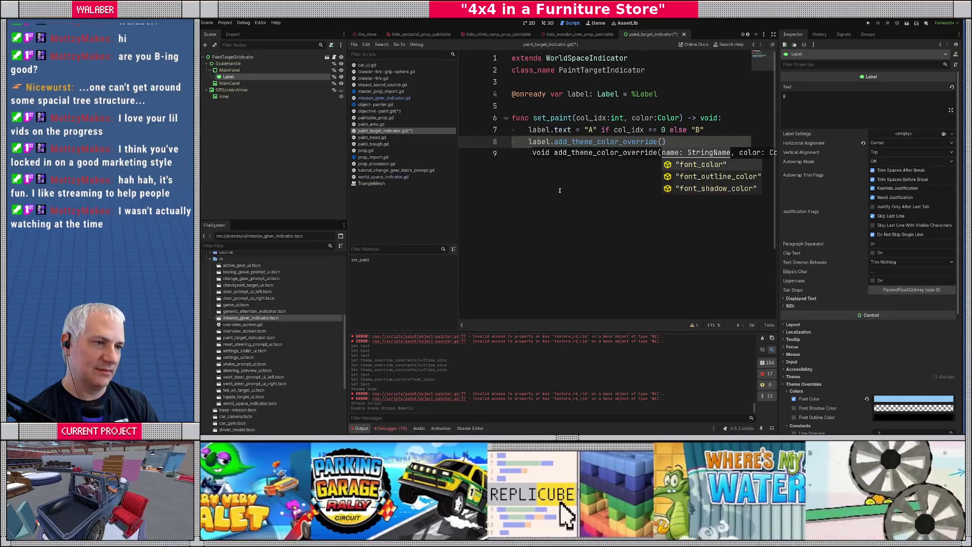
{"action": "key", "text": "Return"}
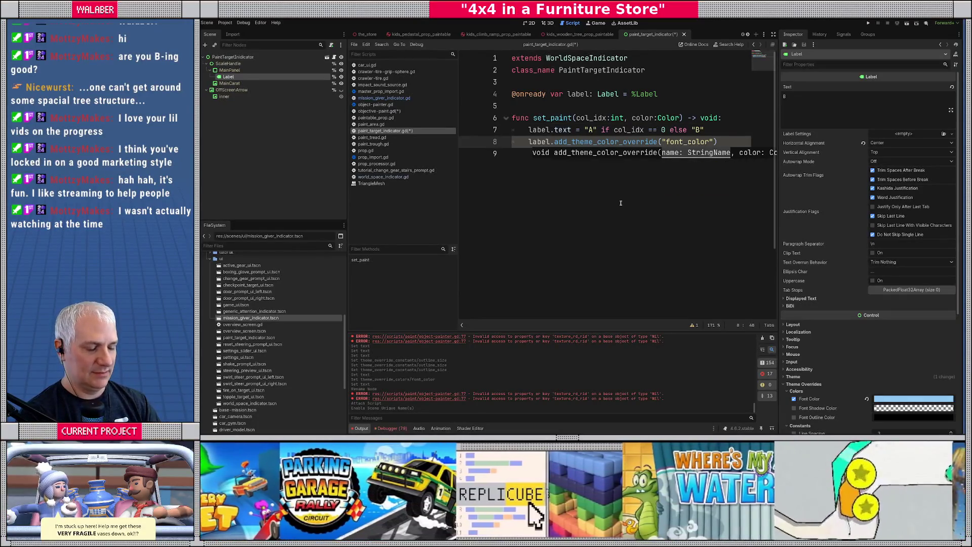
{"action": "type", "text": ", color"}
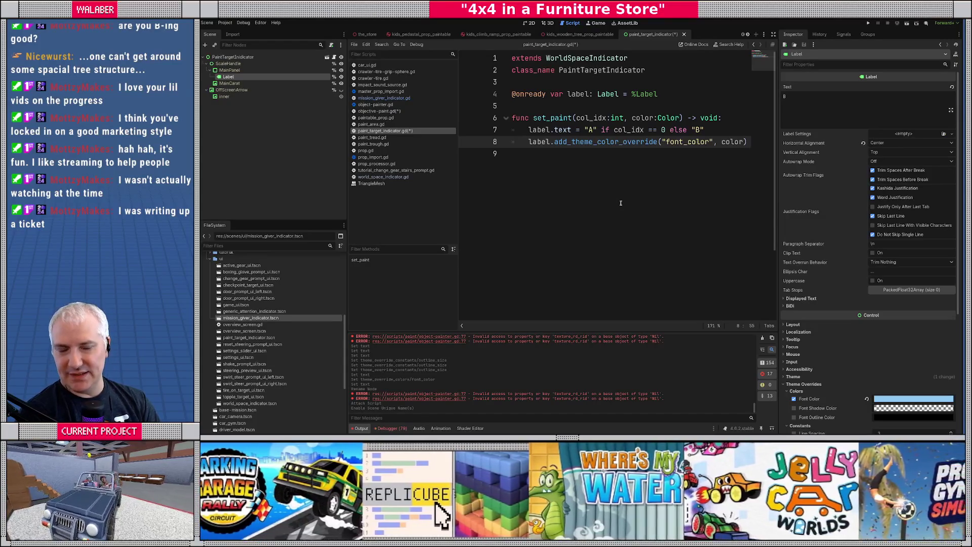
Review the A-or-B text expression and the col_idx parameter in set_paint.
{"action": "left_click_drag", "start_coordinate": [585, 129], "coordinate": [713, 130]}
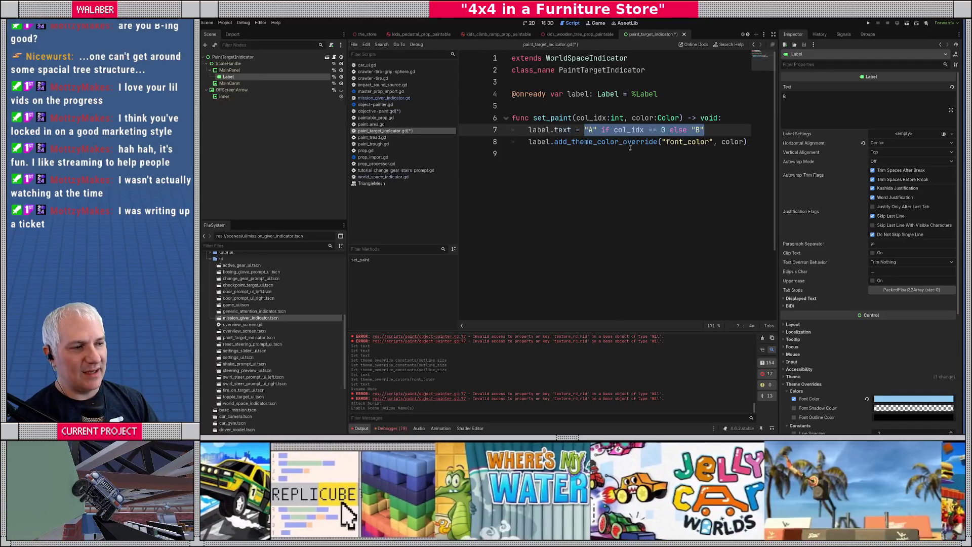
{"action": "double_click", "coordinate": [597, 117]}
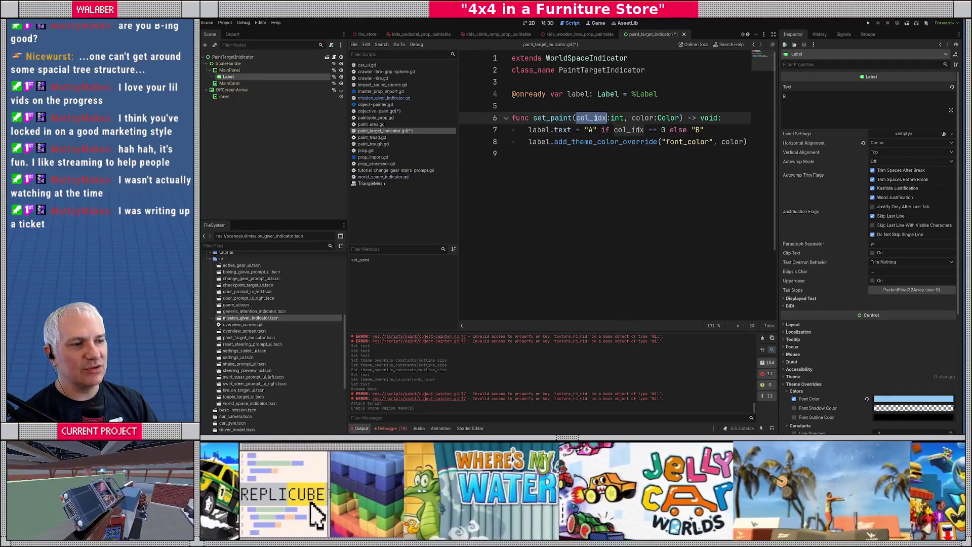
{"action": "left_click_drag", "start_coordinate": [585, 130], "coordinate": [739, 129]}
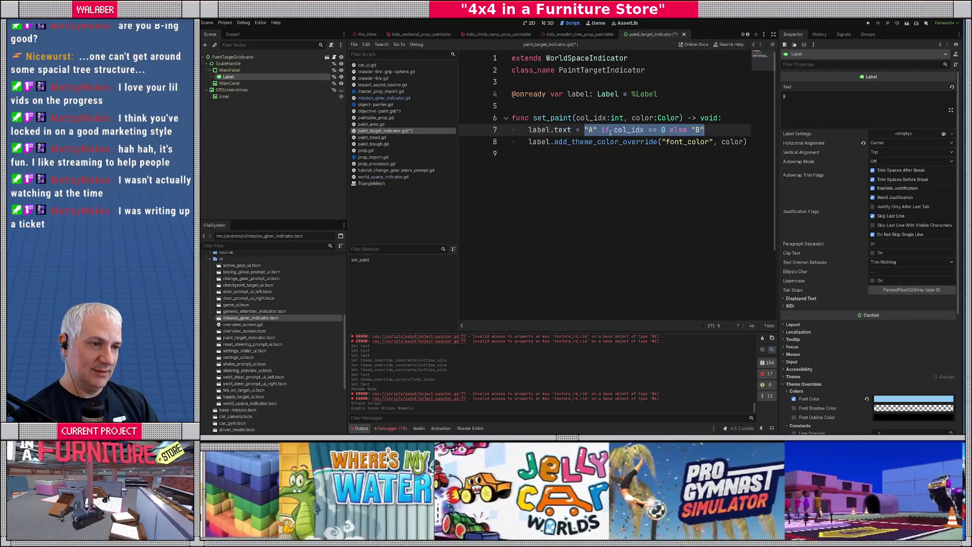
{"action": "left_click", "coordinate": [561, 107]}
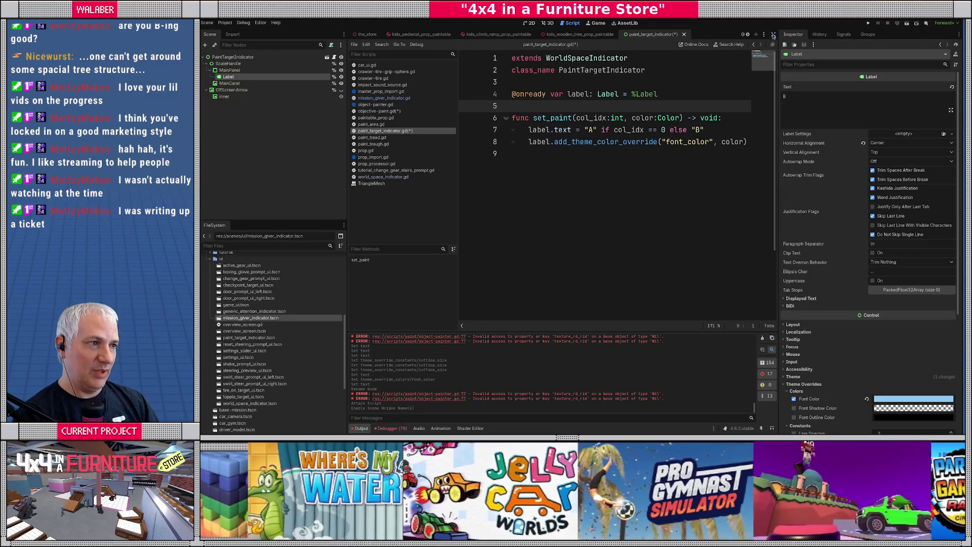
{"action": "left_click", "coordinate": [774, 34]}
{"action": "key", "text": "Up"}
{"action": "key", "text": "Up"}
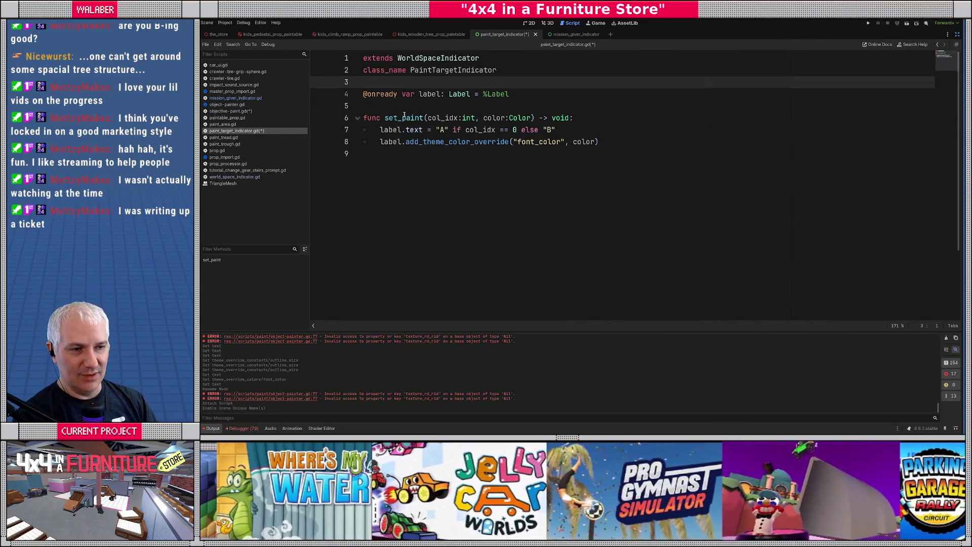
Save, then declare a member variable 'var col_idx : int = 0' above set_paint.
{"action": "key", "text": "Down"}
{"action": "key", "text": "Down"}
{"action": "key", "text": "Down"}
{"action": "key", "text": "Return"}
{"action": "key", "text": "Up"}
{"action": "key", "text": "Up"}
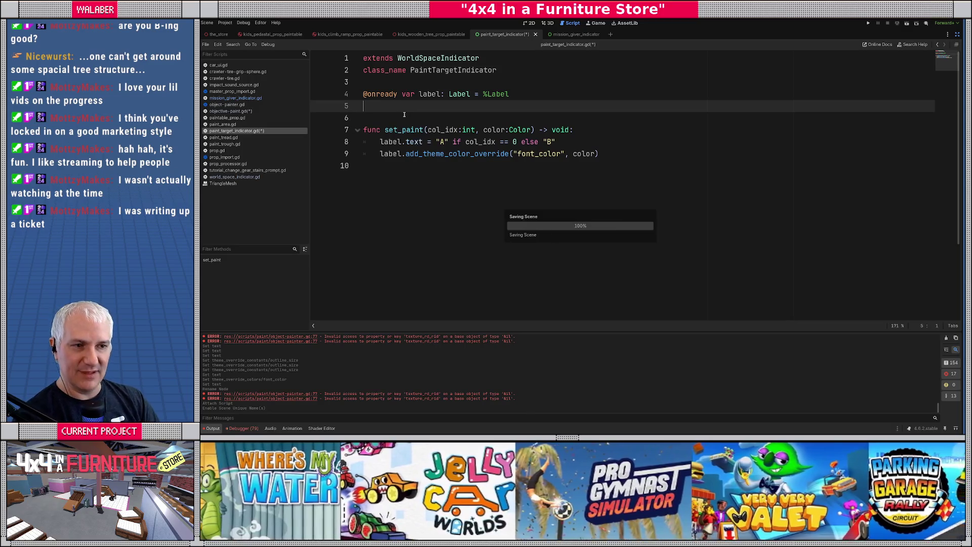
{"action": "key", "text": "ctrl+s"}
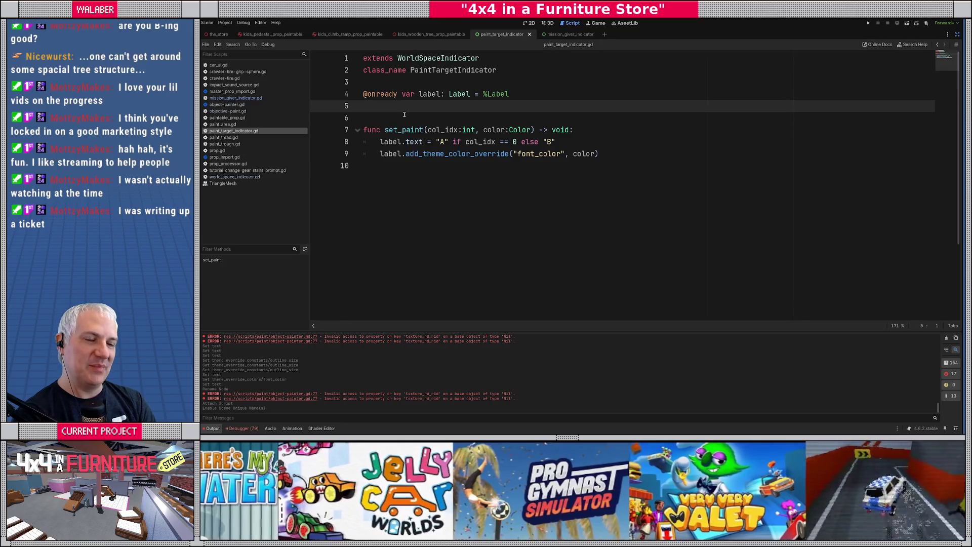
{"action": "key", "text": "Return"}
{"action": "type", "text": "var col_idx : "}
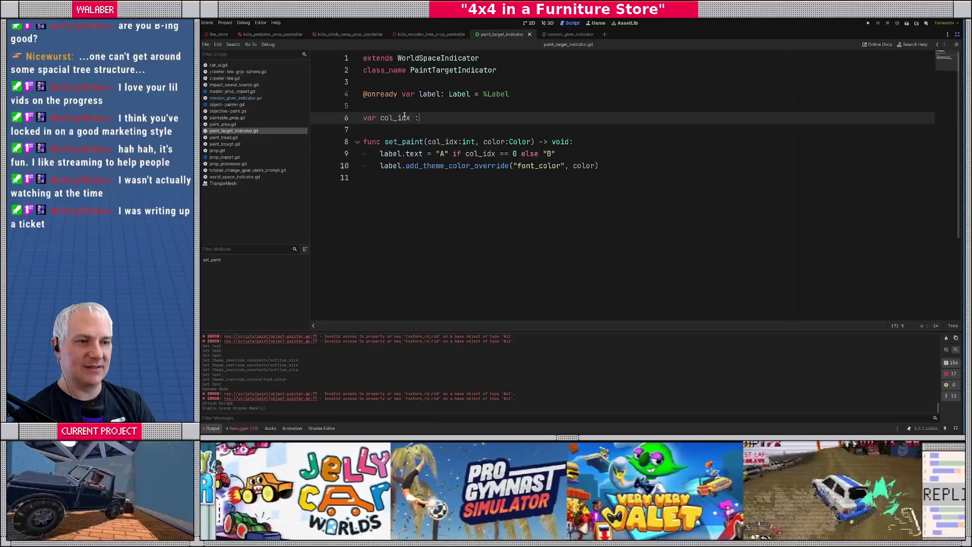
{"action": "type", "text": "int"}
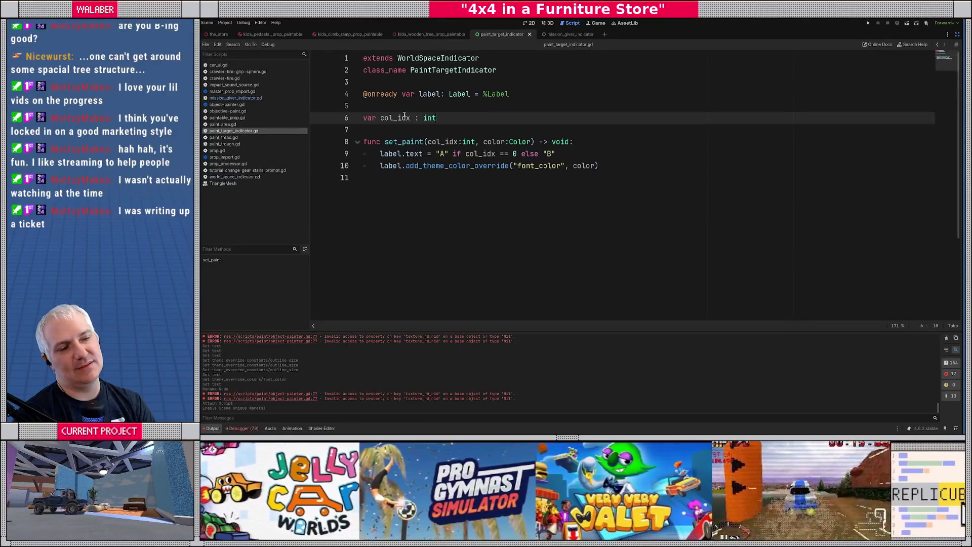
{"action": "type", "text": " = 0"}
Make set_paint store 'col_idx = col_idx' first, then switch to objective-paint.gd.
{"action": "key", "text": "Down"}
{"action": "key", "text": "Down"}
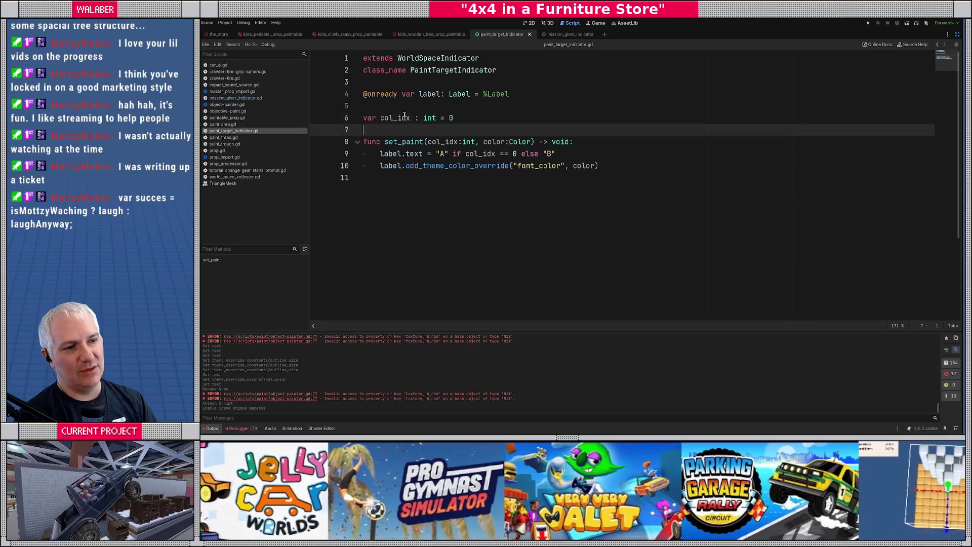
{"action": "key", "text": "End"}
{"action": "key", "text": "Return"}
{"action": "type", "text": "col_idx = col_i"}
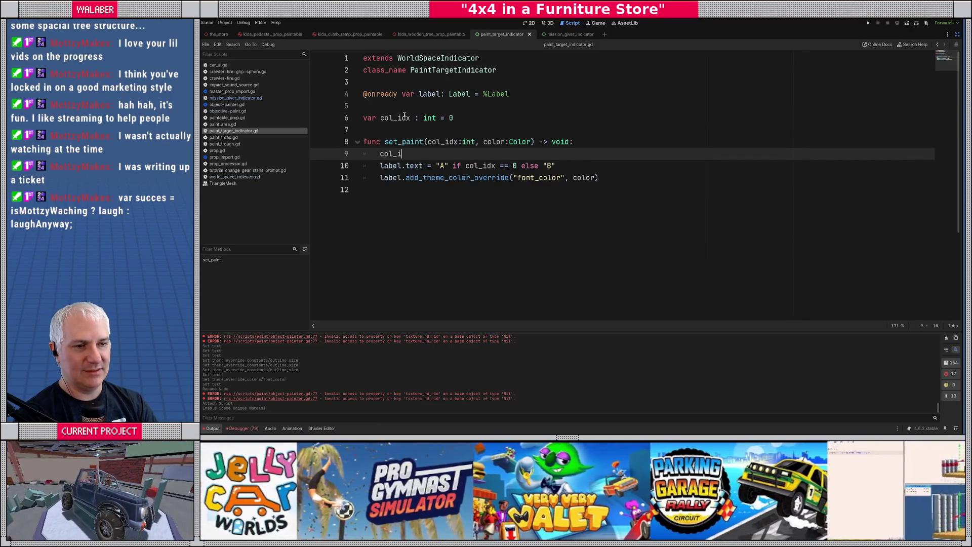
{"action": "key", "text": "Return"}
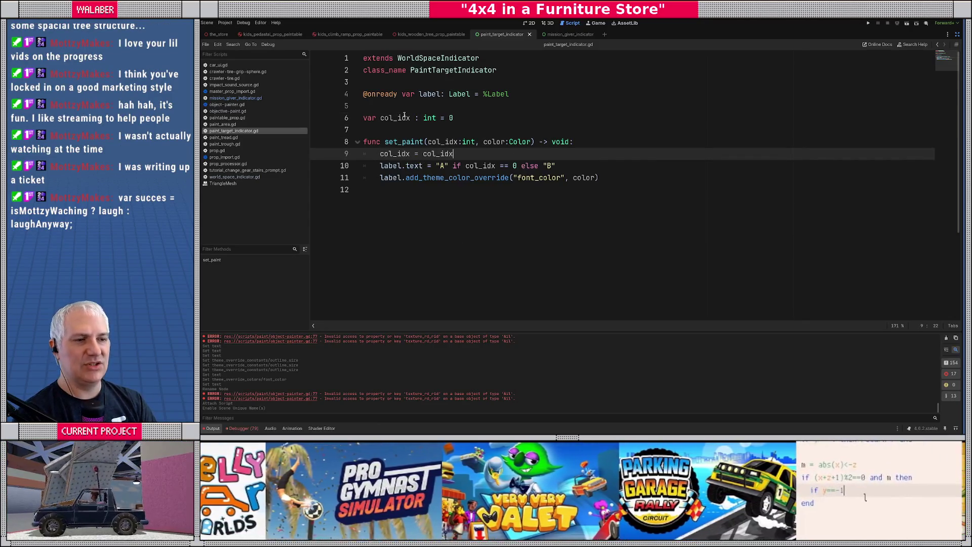
{"action": "key", "text": "Return"}
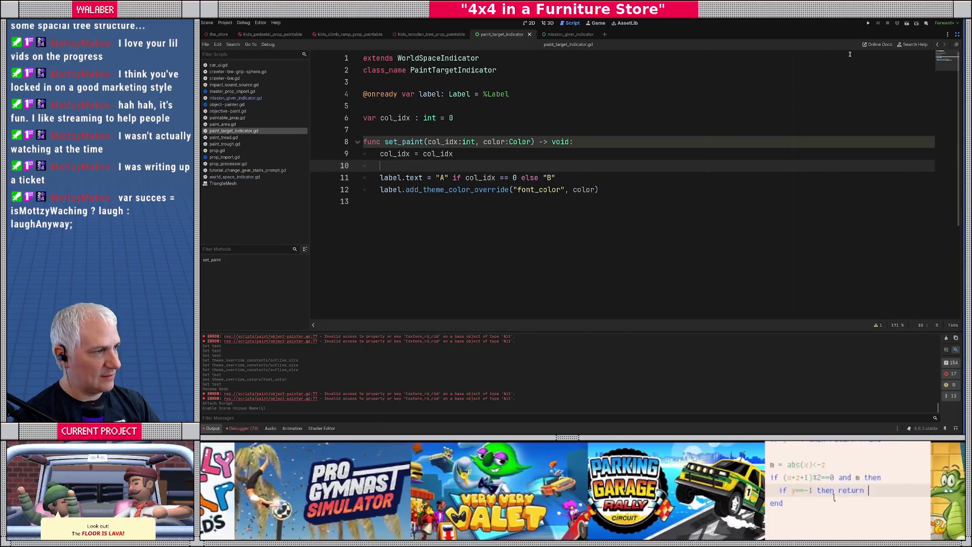
{"action": "left_click", "coordinate": [226, 111]}
Change line 19's _indicators value type from WorldSpaceIndicator to PaintTargetIndicator, initialised to {}.
{"action": "scroll", "coordinate": [477, 189], "scroll_direction": "down", "scroll_amount": 2}
{"action": "double_click", "coordinate": [563, 202]}
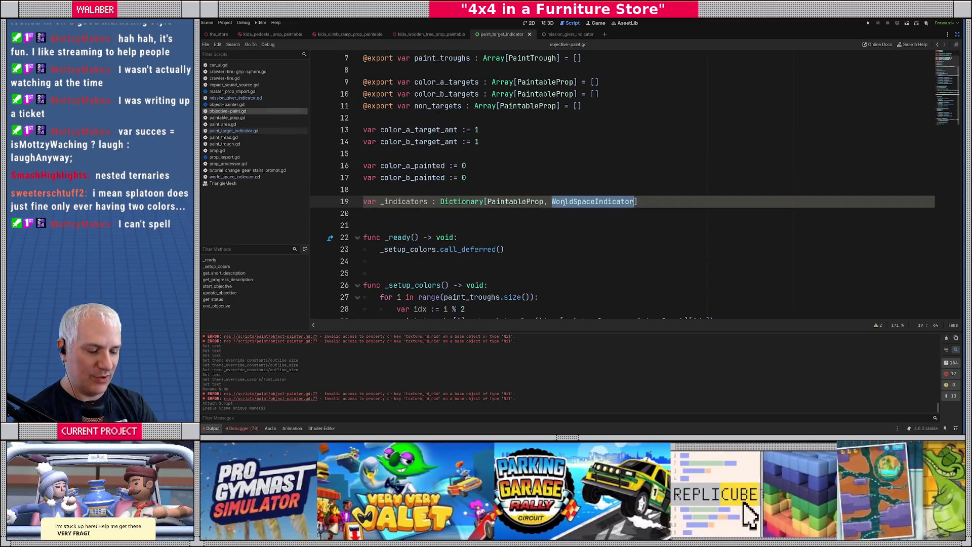
{"action": "type", "text": "Paint"}
{"action": "key", "text": "Return"}
{"action": "type", "text": "] = {}"}
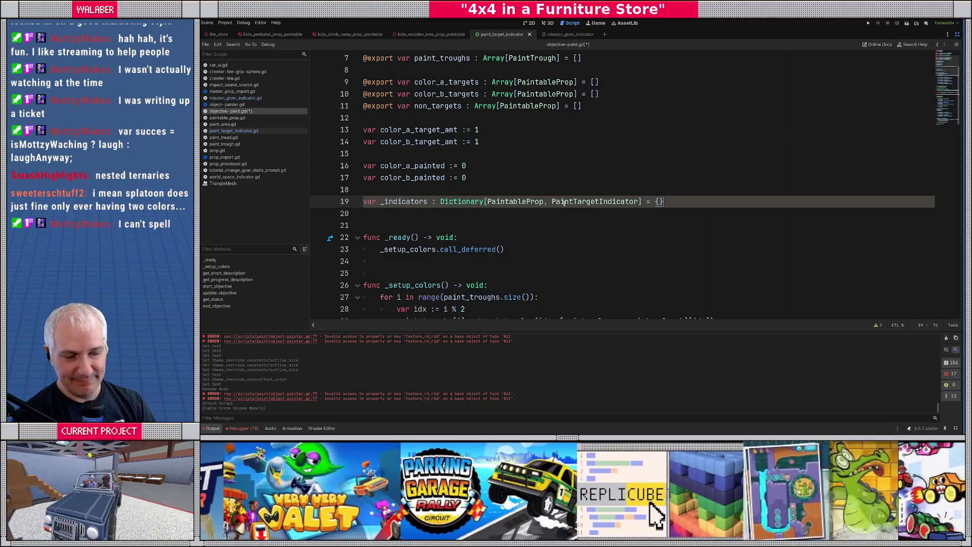
Look over the start_objective and end_objective methods in objective-paint.gd.
{"action": "scroll", "coordinate": [481, 167], "scroll_direction": "down", "scroll_amount": 4}
{"action": "scroll", "coordinate": [481, 167], "scroll_direction": "down", "scroll_amount": 2}
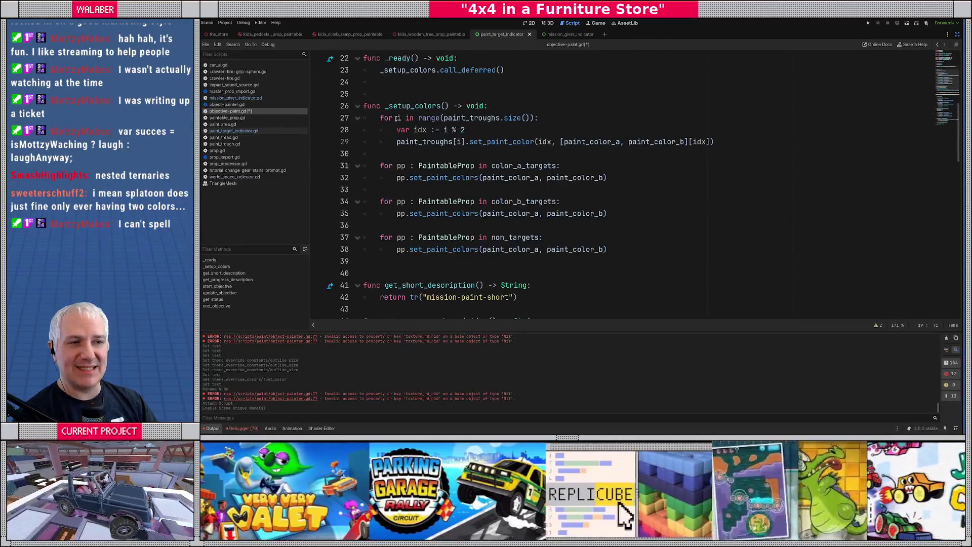
{"action": "scroll", "coordinate": [397, 119], "scroll_direction": "down", "scroll_amount": 3}
{"action": "scroll", "coordinate": [397, 122], "scroll_direction": "up", "scroll_amount": 3}
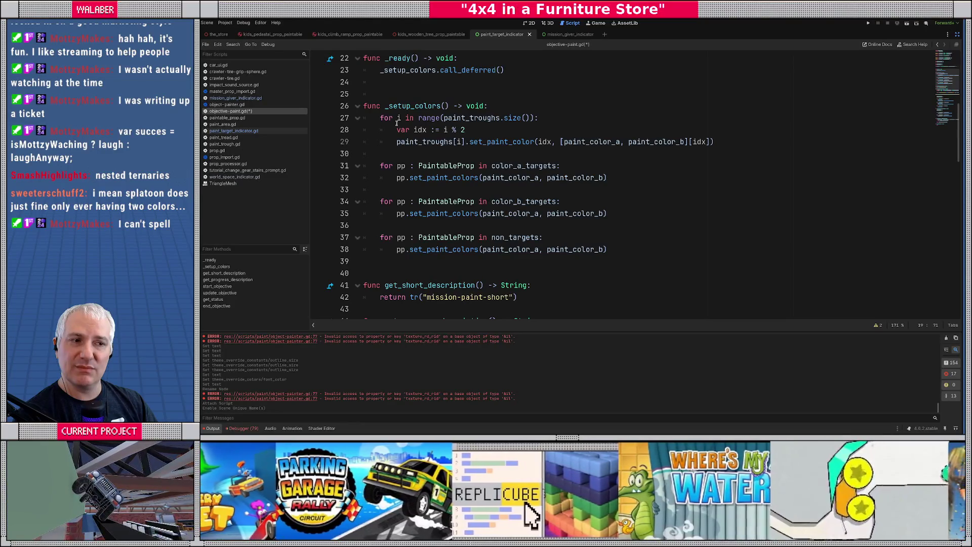
{"action": "scroll", "coordinate": [397, 123], "scroll_direction": "up", "scroll_amount": 1}
{"action": "scroll", "coordinate": [396, 123], "scroll_direction": "down", "scroll_amount": 8}
{"action": "double_click", "coordinate": [390, 141]}
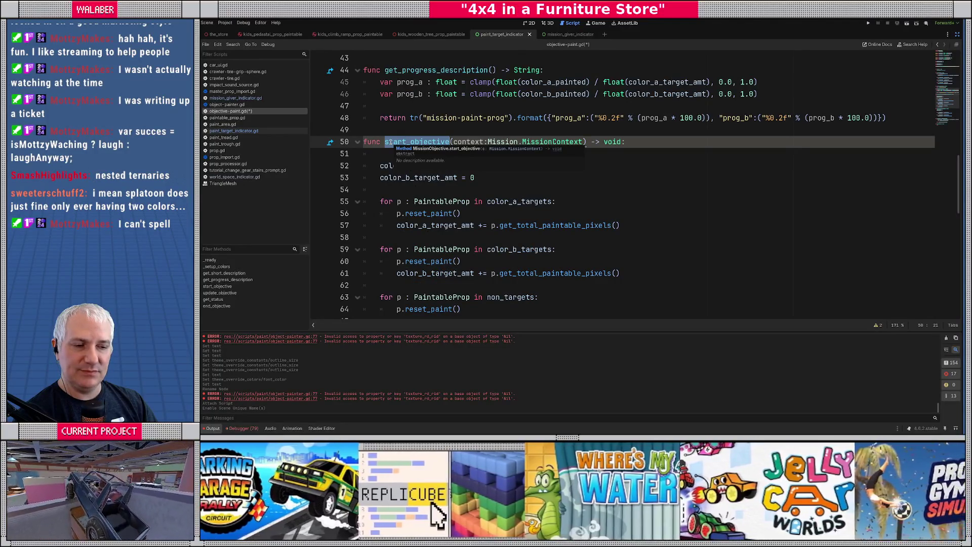
{"action": "scroll", "coordinate": [391, 143], "scroll_direction": "down", "scroll_amount": 9}
{"action": "scroll", "coordinate": [391, 144], "scroll_direction": "down", "scroll_amount": 1}
{"action": "double_click", "coordinate": [390, 190]}
{"action": "scroll", "coordinate": [437, 204], "scroll_direction": "up", "scroll_amount": 5}
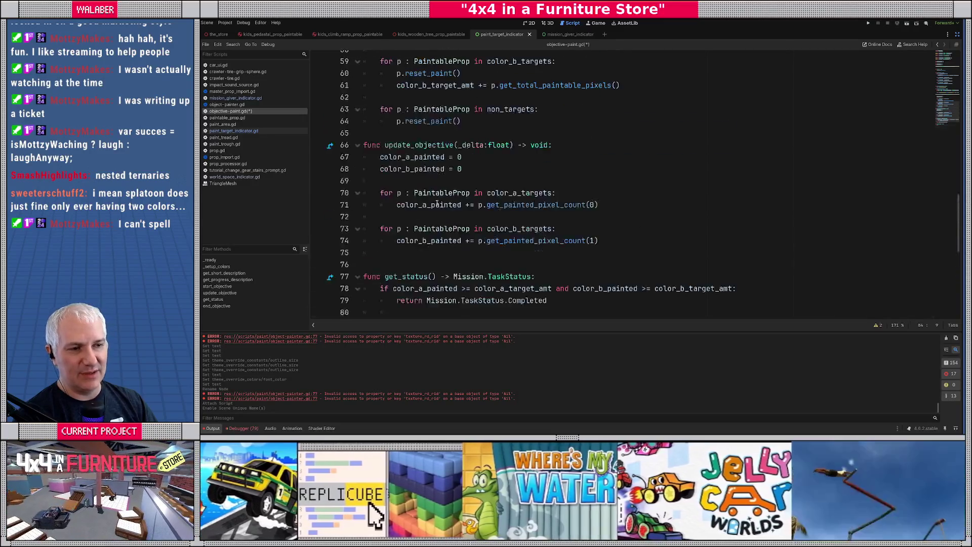
{"action": "scroll", "coordinate": [437, 204], "scroll_direction": "up", "scroll_amount": 3}
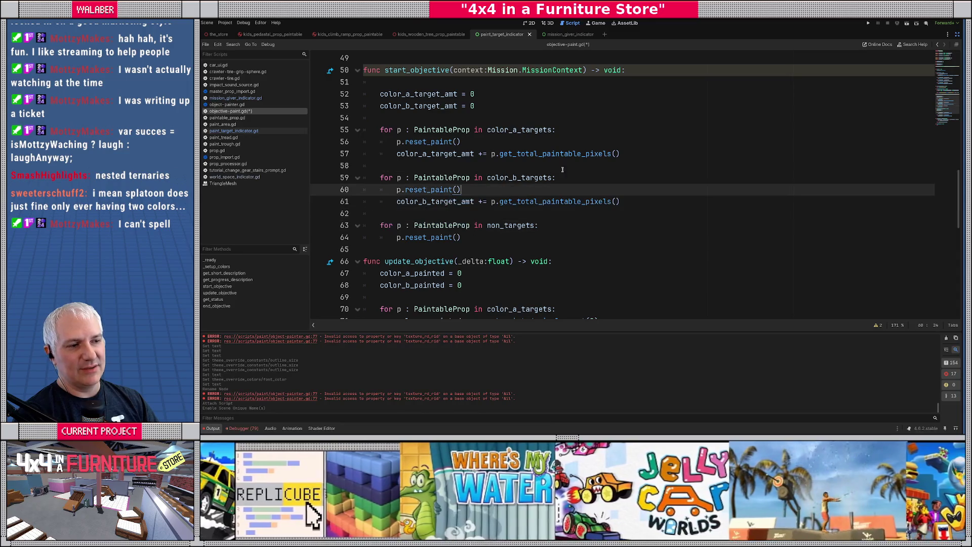
Add _add_indicator(p, 0) at the end of the colour A target loop.
{"action": "left_click", "coordinate": [646, 149]}
{"action": "key", "text": "Return"}
{"action": "type", "text": "_add_"}
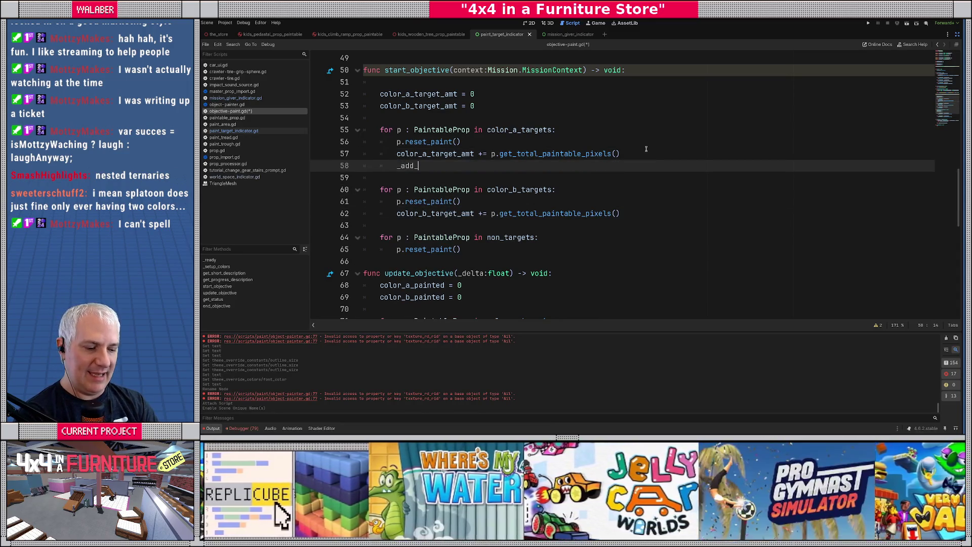
{"action": "type", "text": "indicator("}
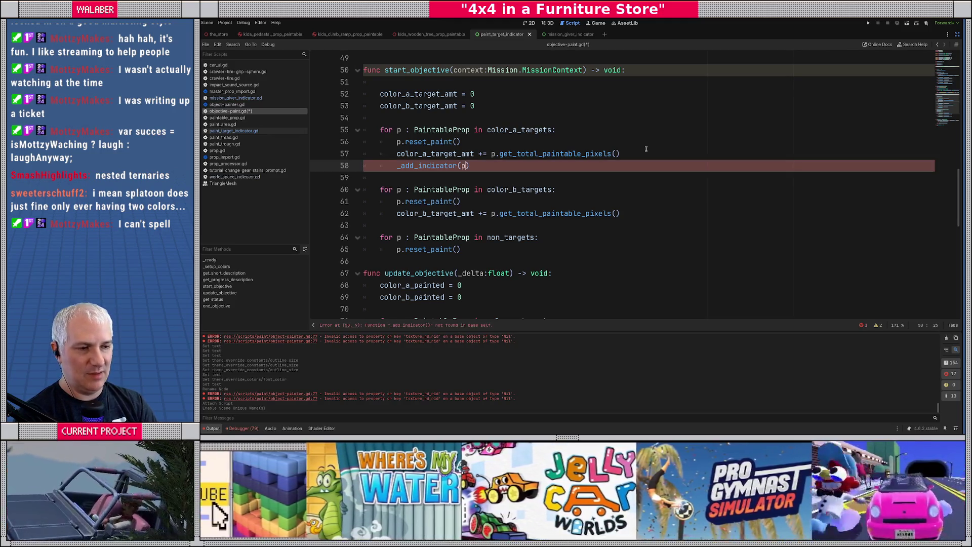
{"action": "type", "text": "p,"}
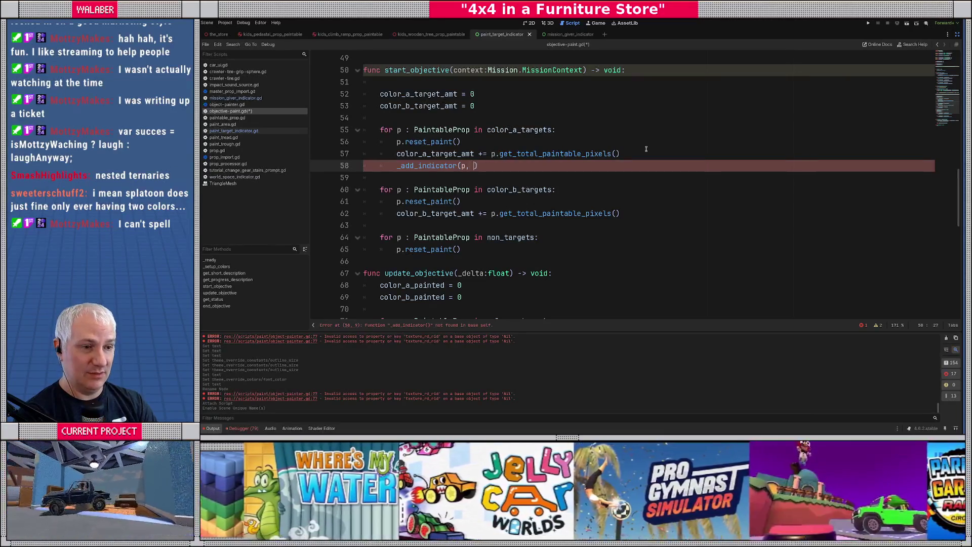
{"action": "type", "text": " 0"}
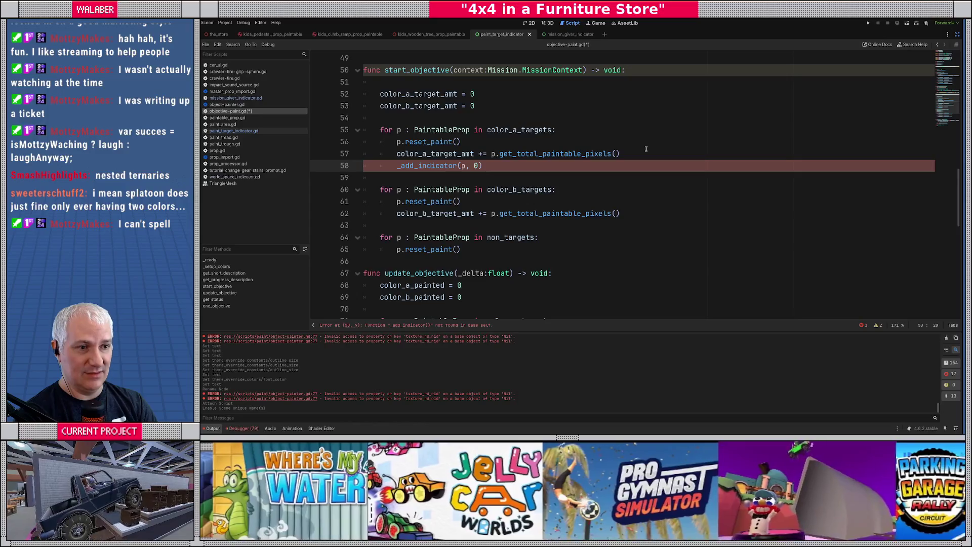
{"action": "scroll", "coordinate": [646, 149], "scroll_direction": "up", "scroll_amount": 15}
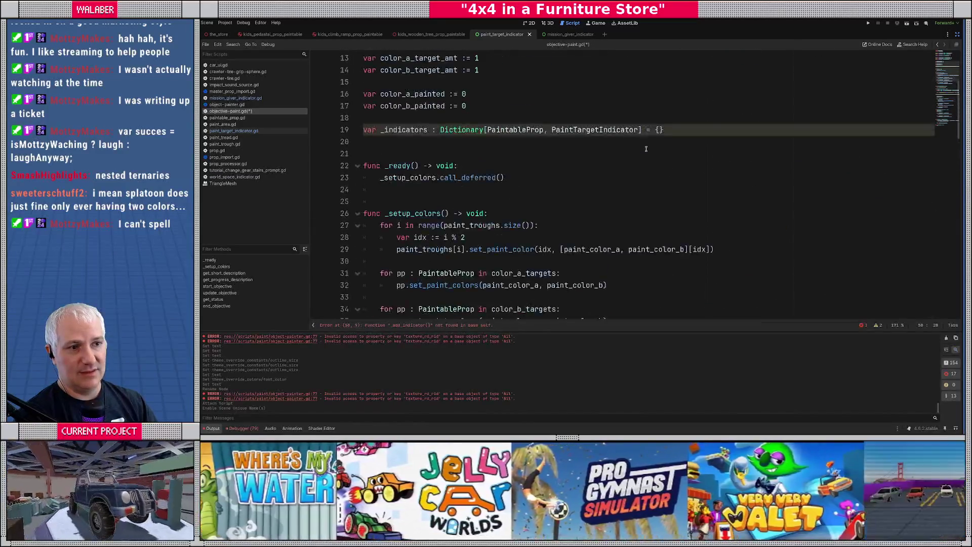
{"action": "scroll", "coordinate": [460, 84], "scroll_direction": "down", "scroll_amount": 15}
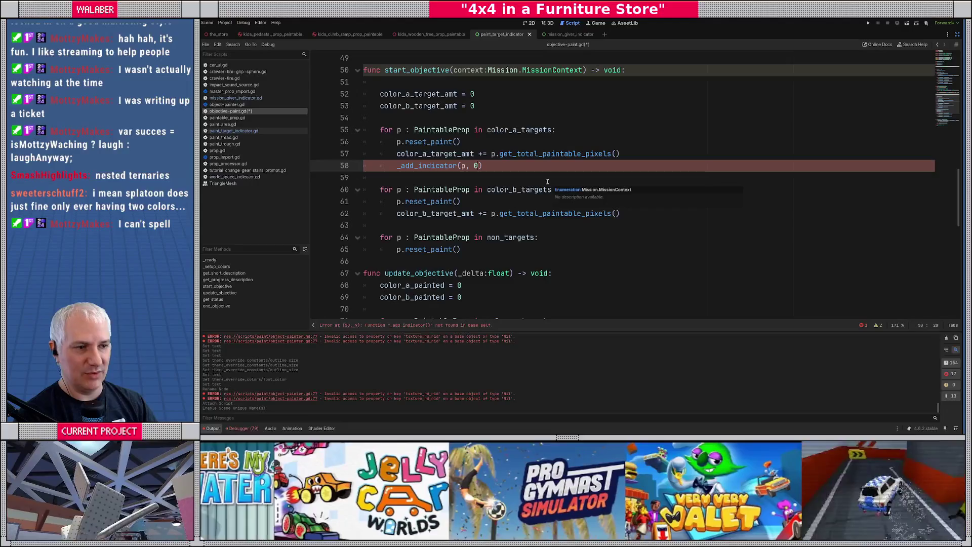
Add _add_indicator(p, 1) after line 62 inside the colour B target loop.
{"action": "left_click", "coordinate": [398, 189]}
{"action": "key", "text": "Down"}
{"action": "key", "text": "Down"}
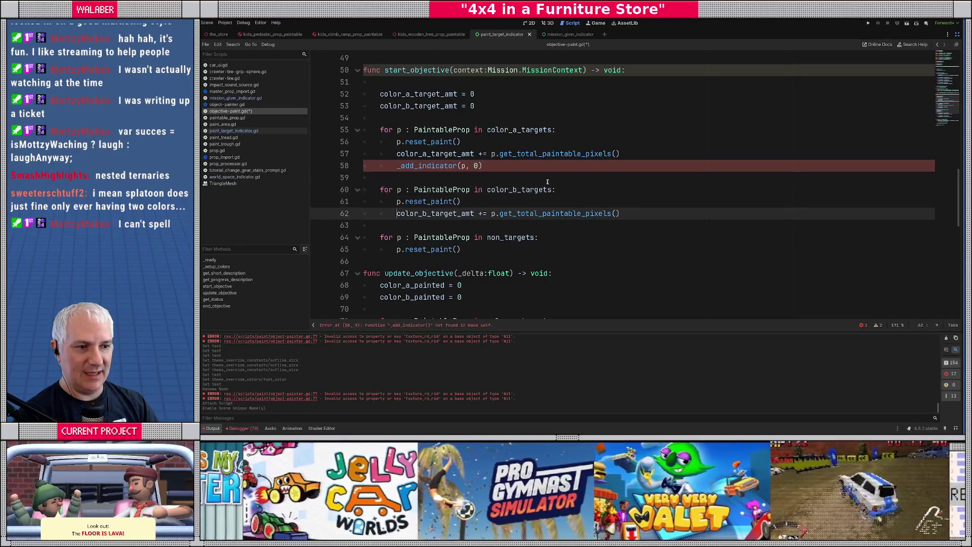
{"action": "key", "text": "End"}
{"action": "key", "text": "Return"}
{"action": "type", "text": "_add_indicator(p, 0"}
{"action": "key", "text": "BackSpace"}
{"action": "type", "text": "1"}
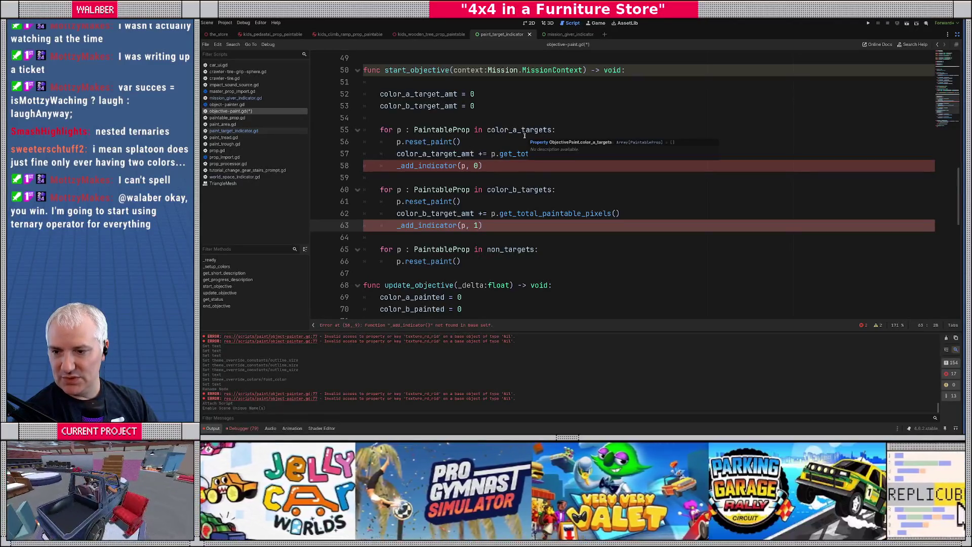
{"action": "scroll", "coordinate": [476, 161], "scroll_direction": "down", "scroll_amount": 1}
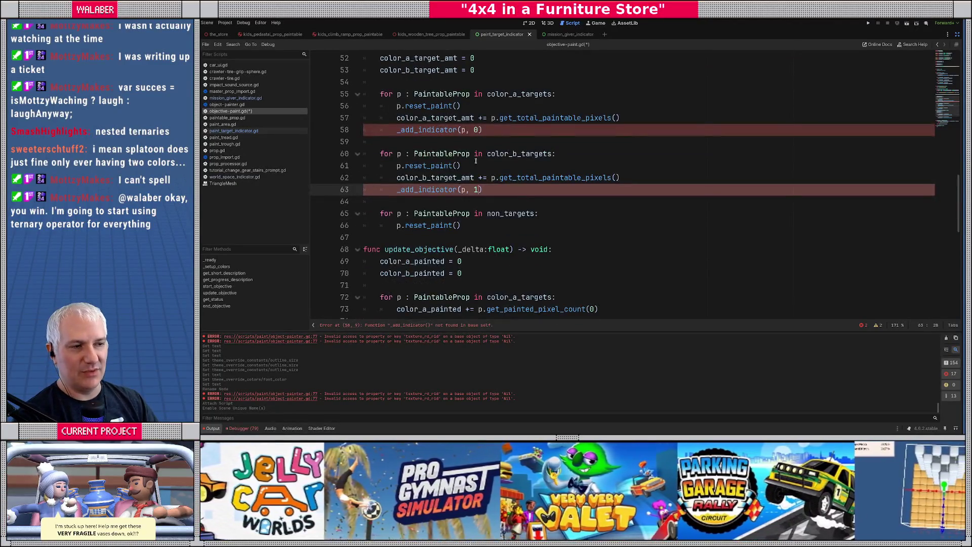
{"action": "scroll", "coordinate": [399, 214], "scroll_direction": "down", "scroll_amount": 2}
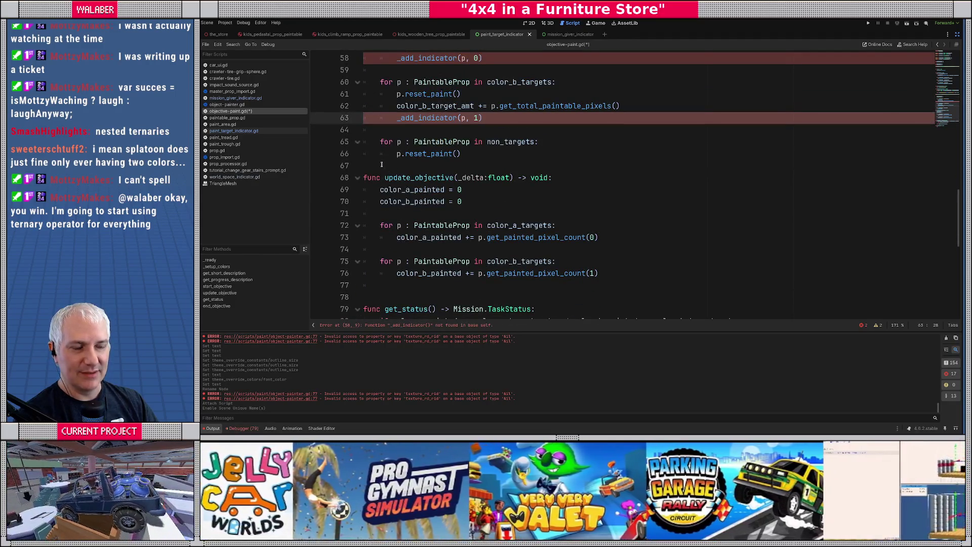
{"action": "scroll", "coordinate": [381, 164], "scroll_direction": "down", "scroll_amount": 9}
Declare func _add_indicator(p: PaintableProp, col_idx: int) -> void at the end of the script.
{"action": "left_click", "coordinate": [379, 127]}
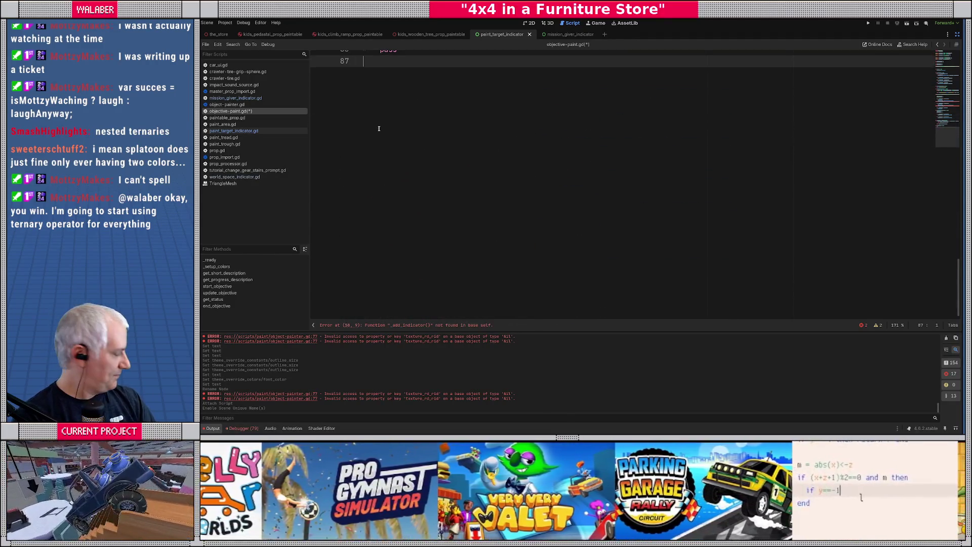
{"action": "key", "text": "Return"}
{"action": "key", "text": "Return"}
{"action": "type", "text": "func _add_indicator("}
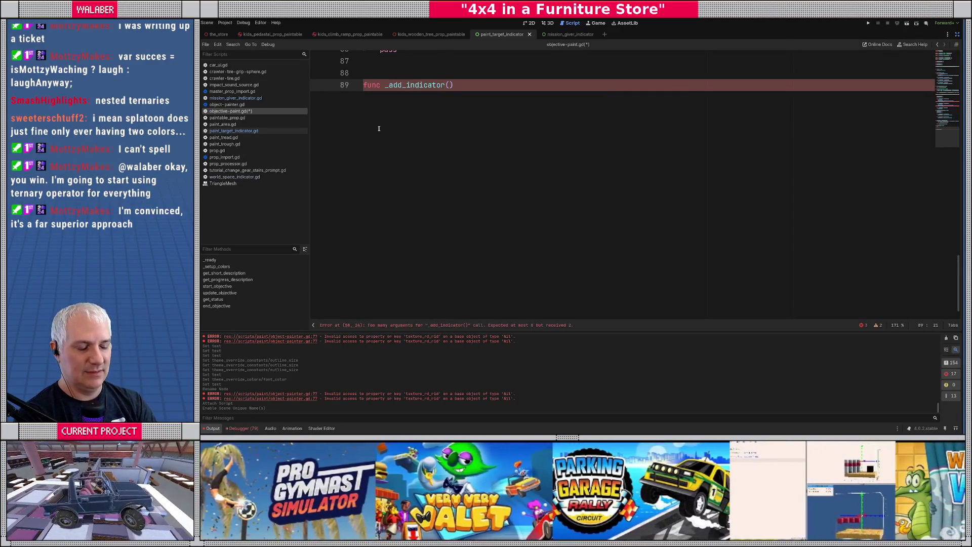
{"action": "type", "text": "p:paintabl"}
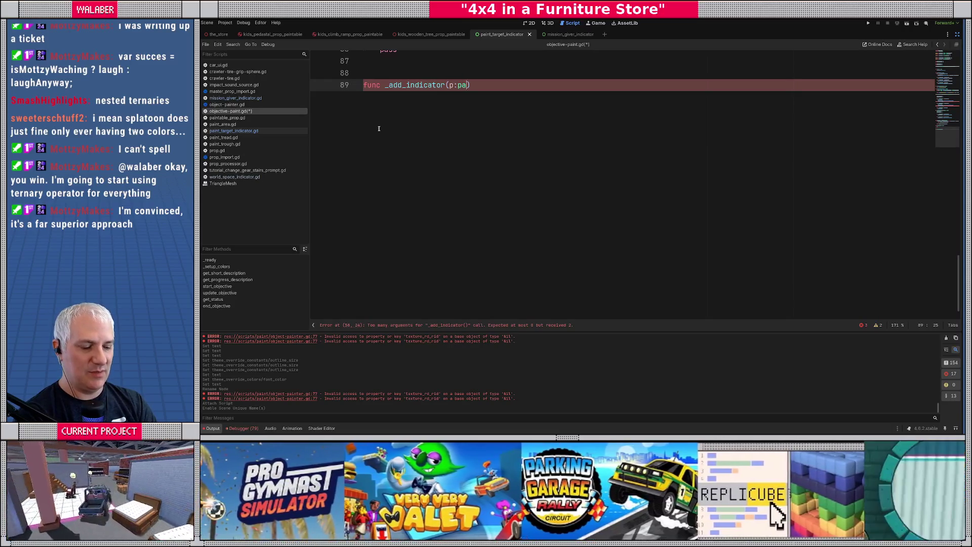
{"action": "type", "text": "ep"}
{"action": "key", "text": "Return"}
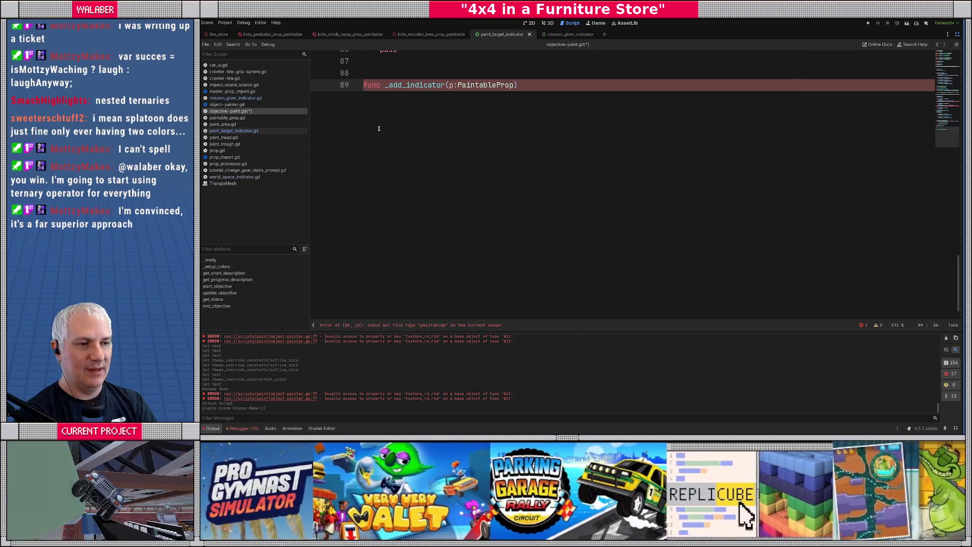
{"action": "type", "text": ", col_idx:int) -> void:"}
{"action": "key", "text": "Return"}
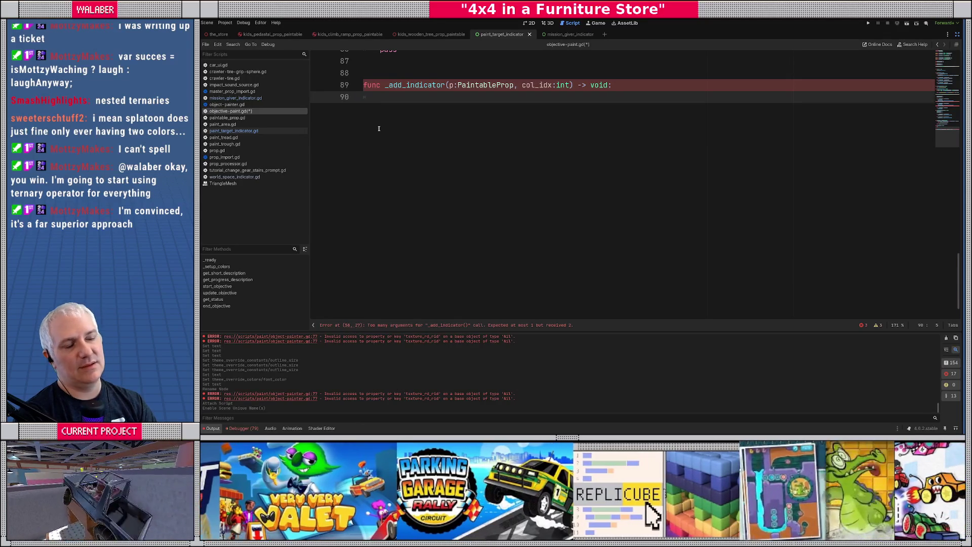
Add var indicator := load("res://scenes/ui/paint_target_indicator.tscn") as PaintTargetIndicator to the function body.
{"action": "scroll", "coordinate": [381, 132], "scroll_direction": "up", "scroll_amount": 2}
{"action": "type", "text": "var in"}
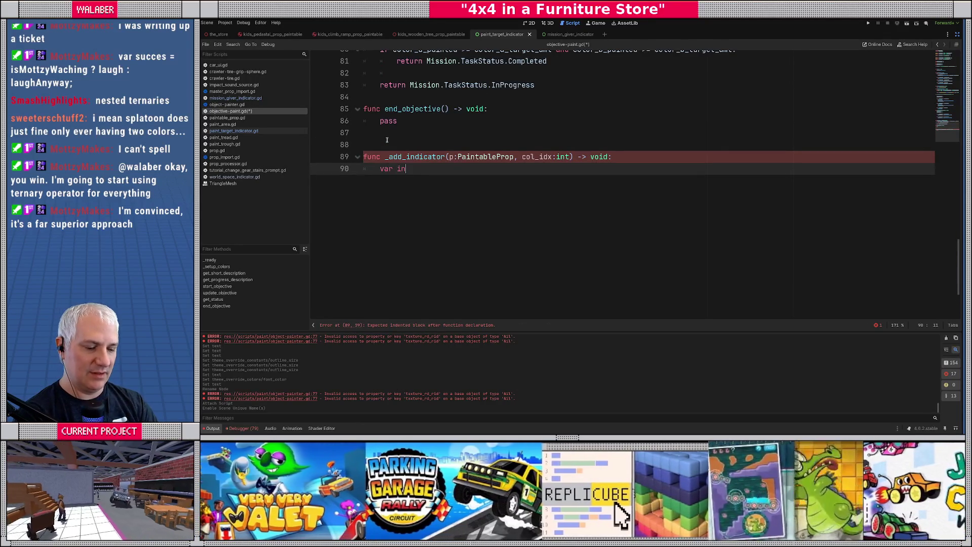
{"action": "type", "text": "dicator := pa"}
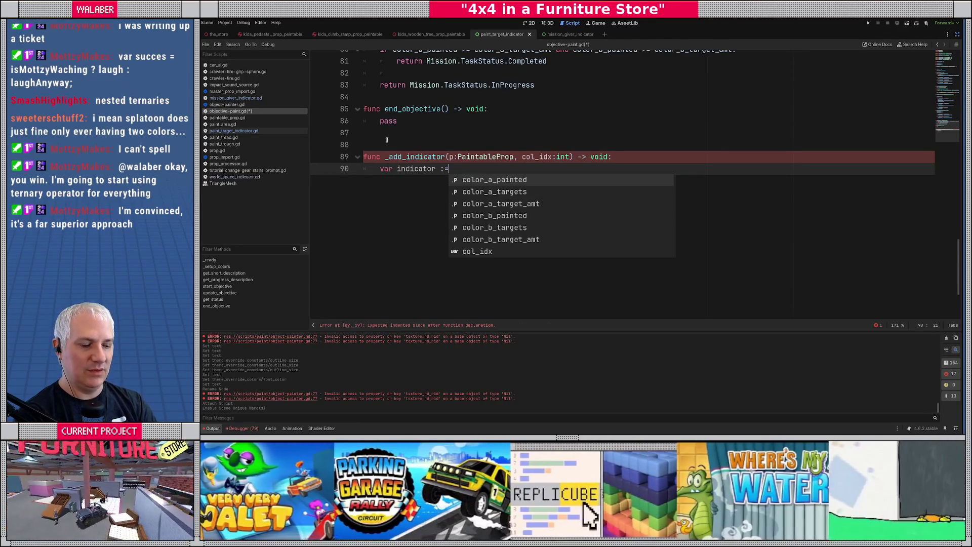
{"action": "key", "text": "BackSpace"}
{"action": "key", "text": "BackSpace"}
{"action": "type", "text": "load"}
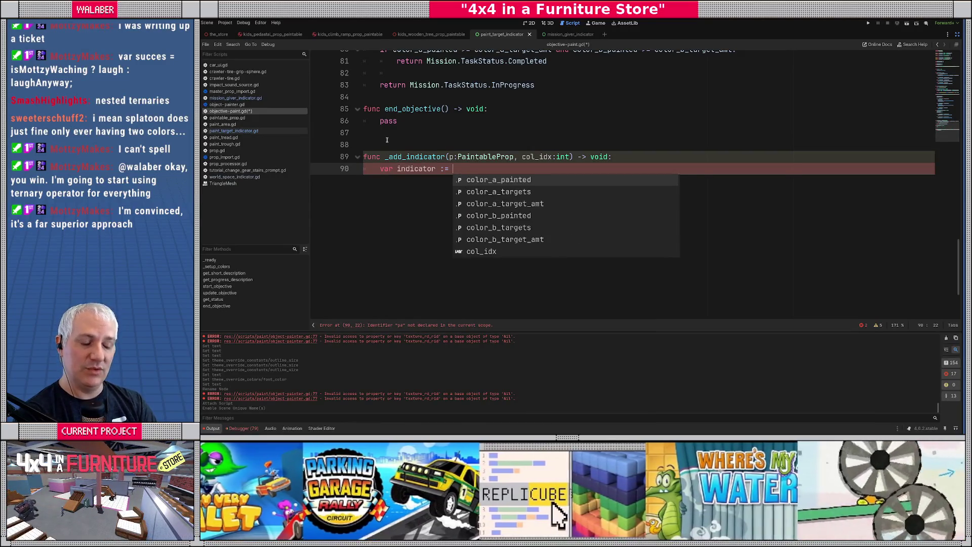
{"action": "type", "text": "(\"res://"}
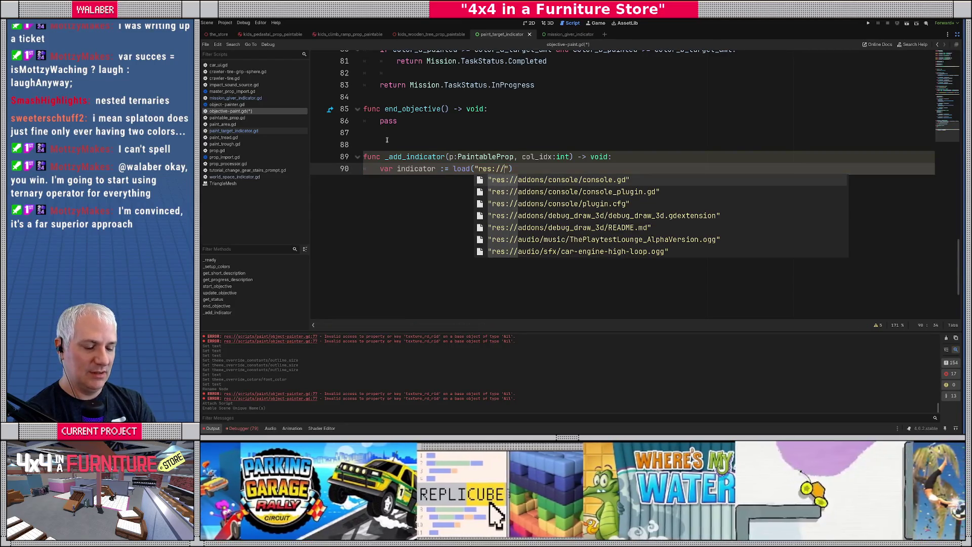
{"action": "type", "text": "scenes/ui"}
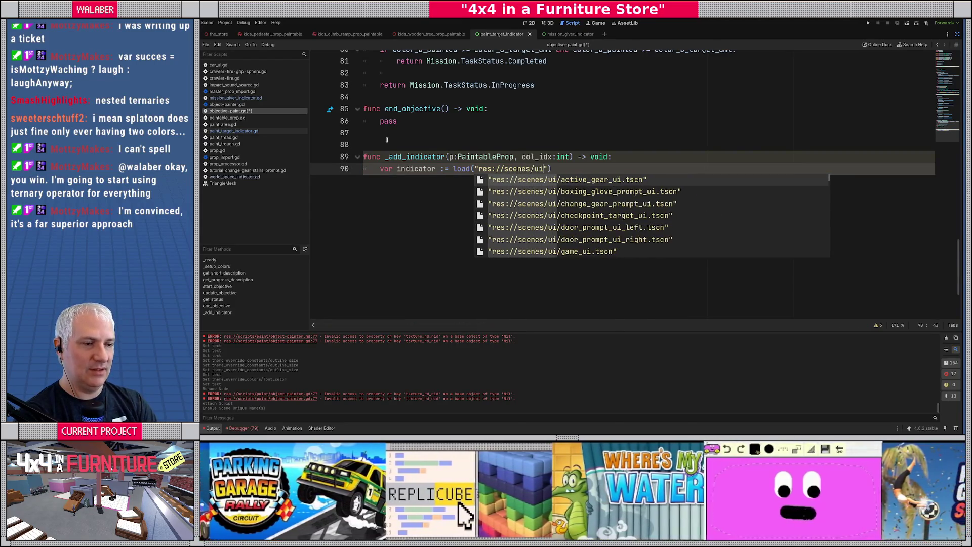
{"action": "type", "text": "/"}
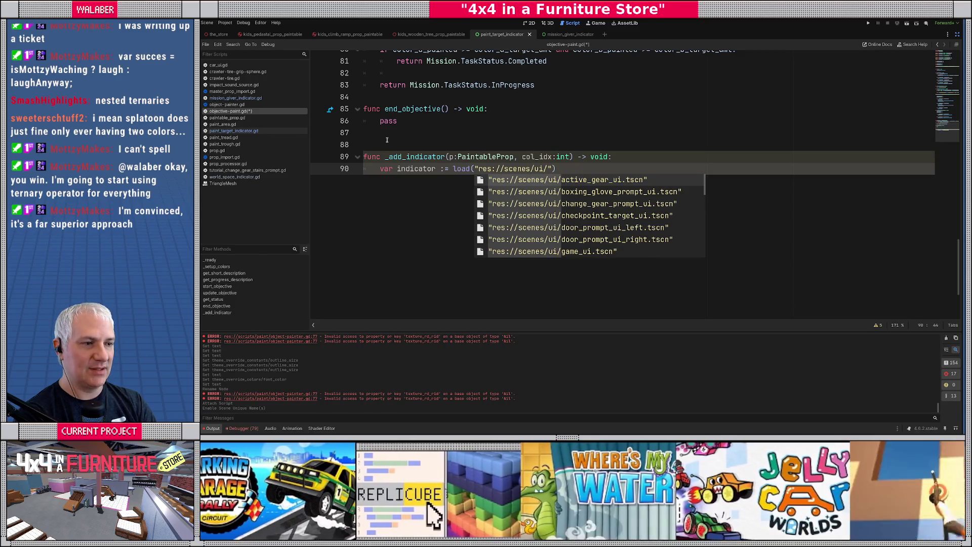
{"action": "type", "text": "paint_target_indicator.tscn"}
{"action": "key", "text": "End"}
{"action": "type", "text": "as Pa"}
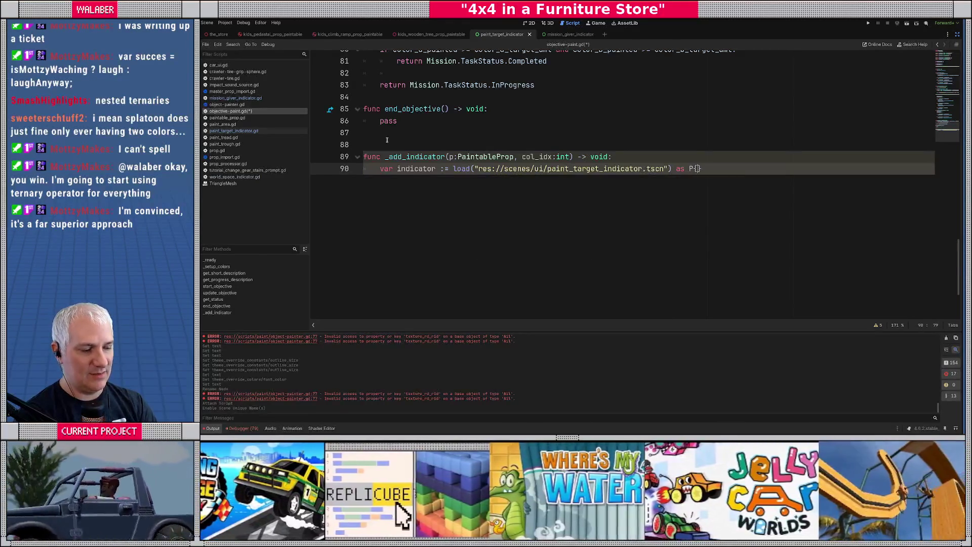
{"action": "type", "text": "inT"}
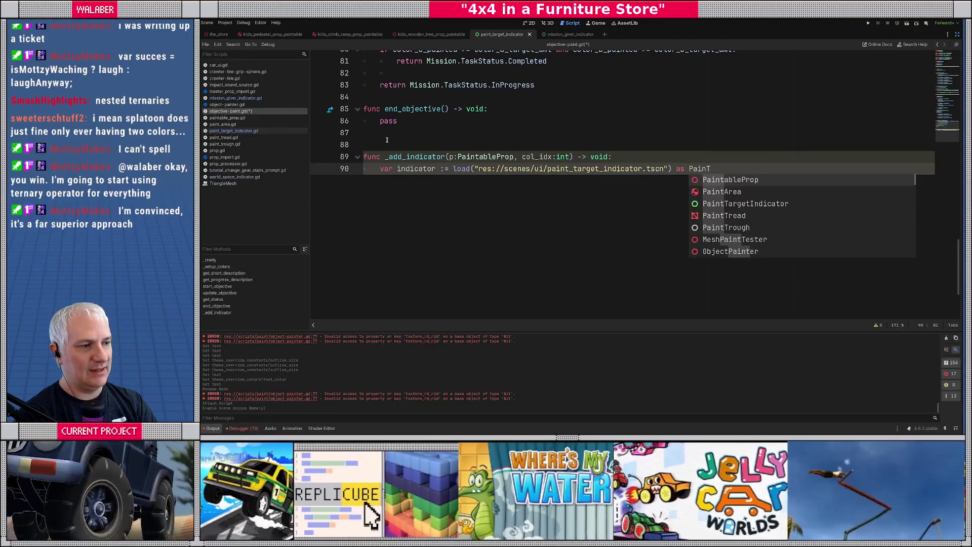
{"action": "key", "text": "Down"}
{"action": "key", "text": "Down"}
{"action": "key", "text": "Return"}
{"action": "key", "text": "Return"}
{"action": "type", "text": "a"}
{"action": "key", "text": "BackSpace"}
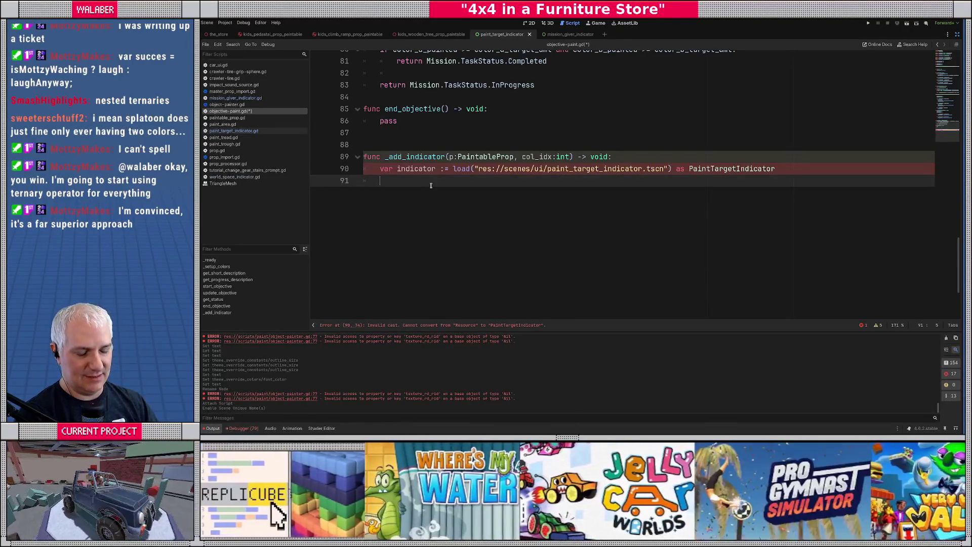
{"action": "key", "text": "ctrl+alt+o"}
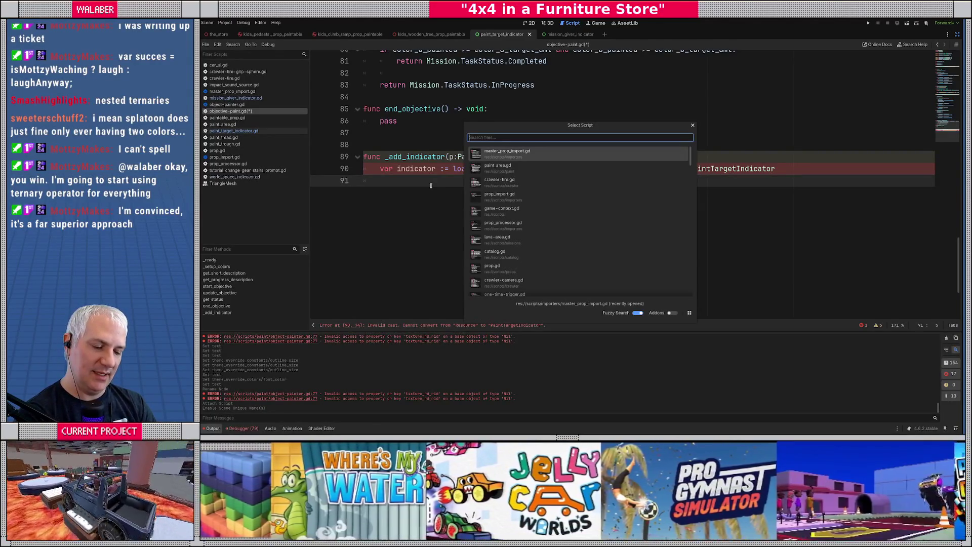
Open objective-tires-on.gd by searching 'tireon' in the script picker.
{"action": "type", "text": "tireon"}
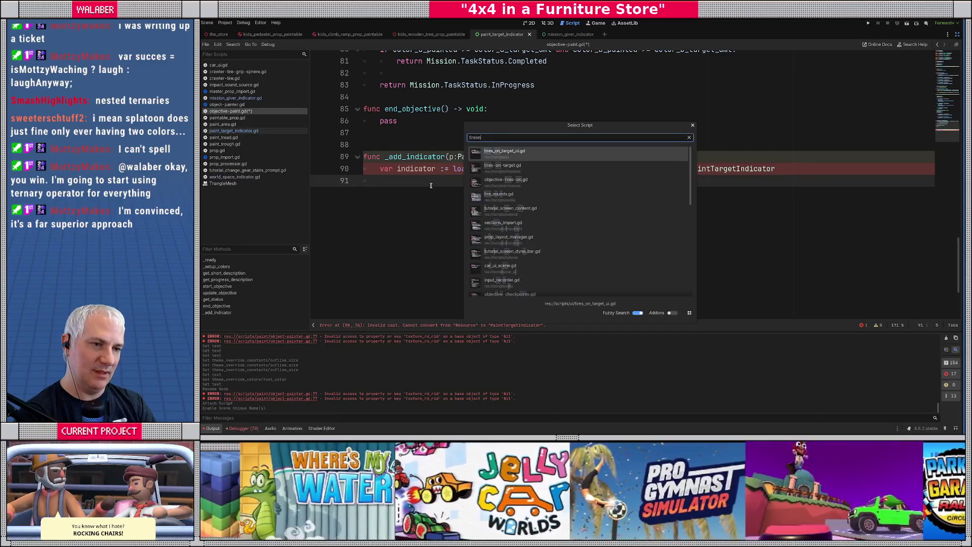
{"action": "key", "text": "Down"}
{"action": "key", "text": "Down"}
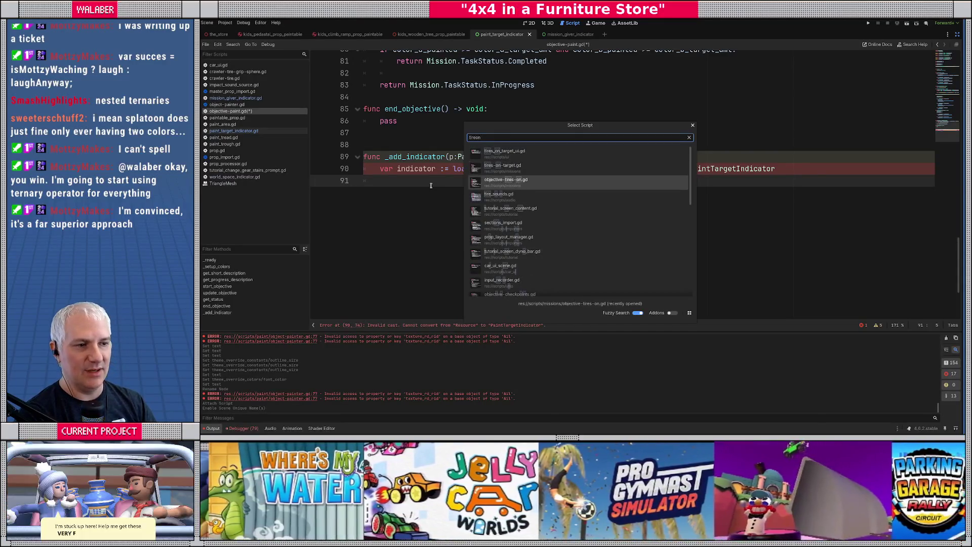
{"action": "key", "text": "Return"}
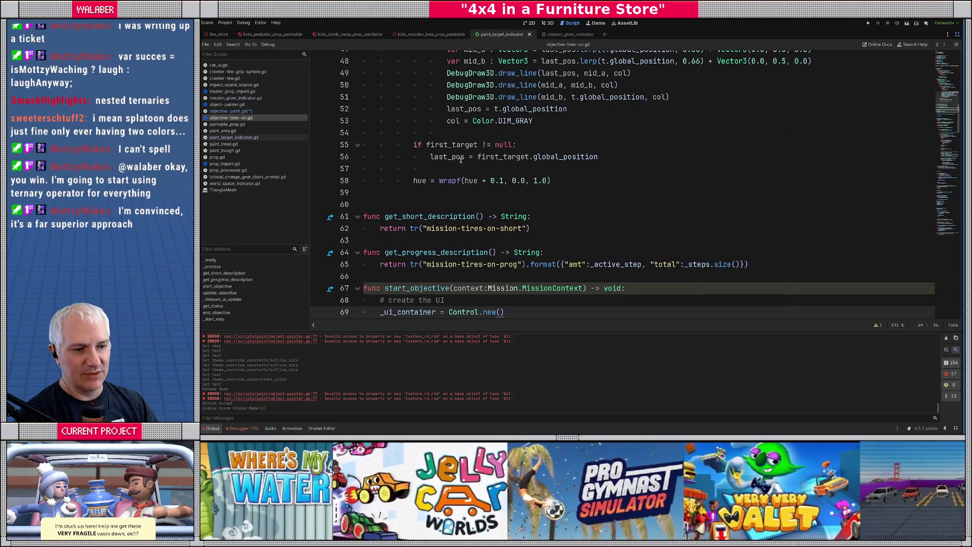
{"action": "scroll", "coordinate": [416, 171], "scroll_direction": "down", "scroll_amount": 3}
{"action": "scroll", "coordinate": [417, 172], "scroll_direction": "down", "scroll_amount": 1}
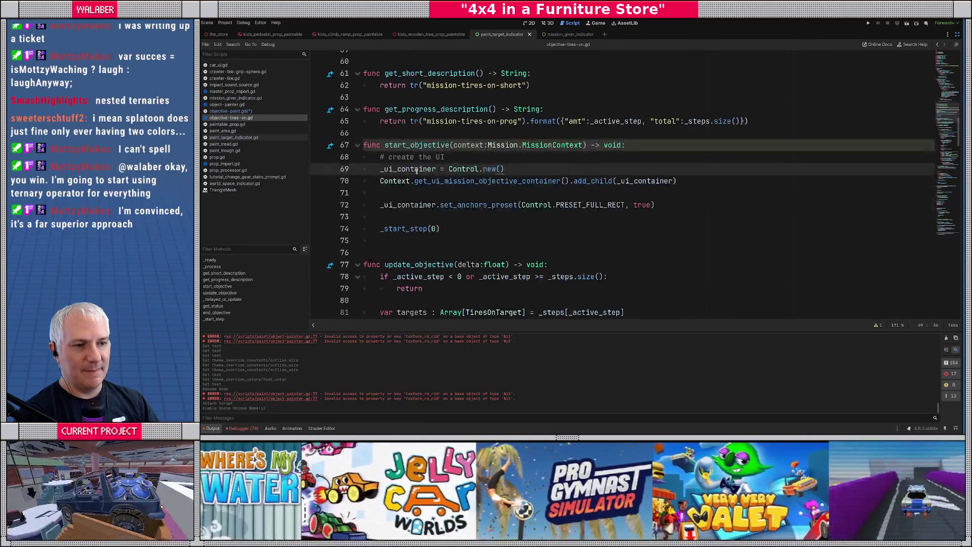
Review objective-tires-on.gd's UI creation in start_objective and its cleanup in end_objective.
{"action": "left_click", "coordinate": [402, 195]}
{"action": "left_click_drag", "start_coordinate": [380, 168], "coordinate": [506, 170]}
{"action": "scroll", "coordinate": [466, 203], "scroll_direction": "down", "scroll_amount": 20}
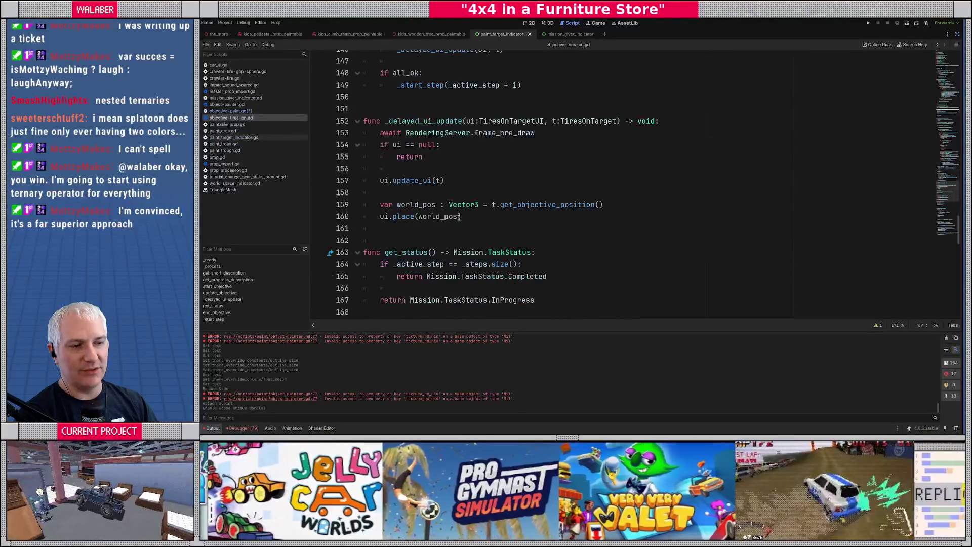
{"action": "scroll", "coordinate": [457, 219], "scroll_direction": "down", "scroll_amount": 11}
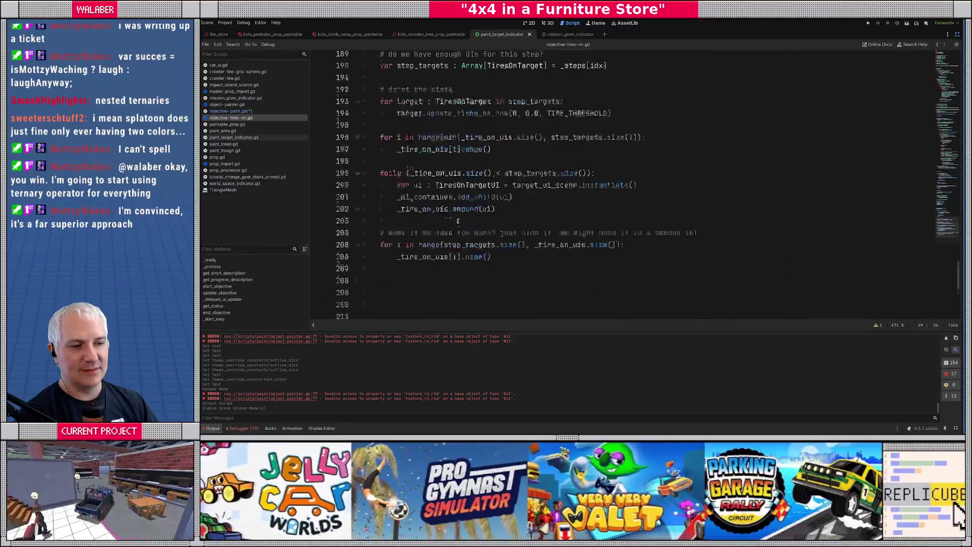
{"action": "scroll", "coordinate": [456, 219], "scroll_direction": "up", "scroll_amount": 9}
{"action": "left_click", "coordinate": [457, 218], "text": "shift"}
{"action": "key", "text": "ctrl+f"}
{"action": "type", "text": "end_"}
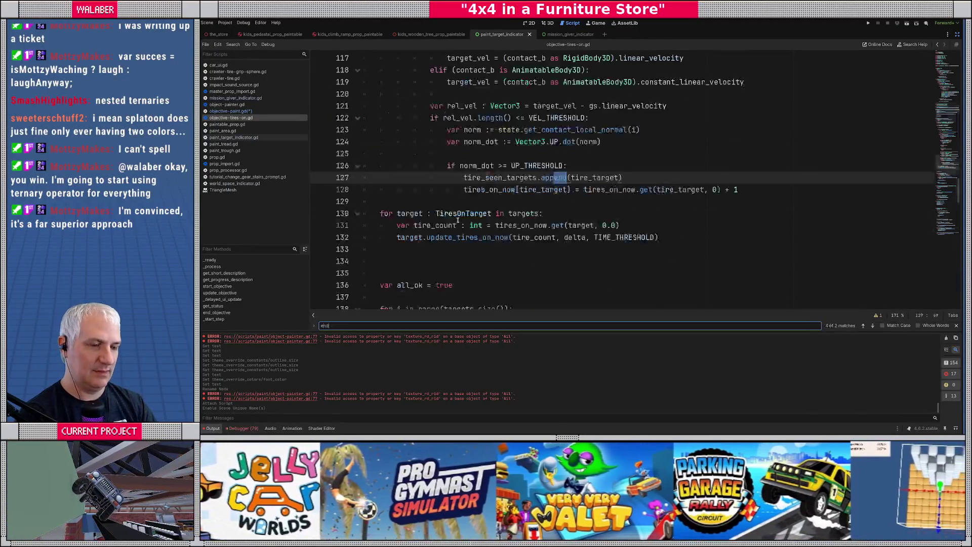
{"action": "key", "text": "Escape"}
{"action": "left_click_drag", "start_coordinate": [383, 201], "coordinate": [507, 232]}
{"action": "left_click", "coordinate": [498, 223]}
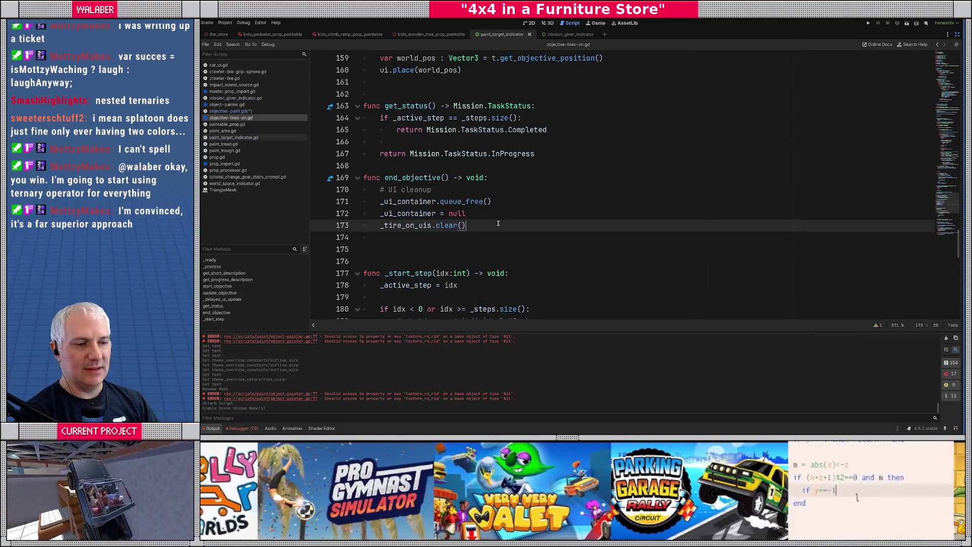
Copy the _ui_container variable declaration and go back to objective-paint.gd.
{"action": "scroll", "coordinate": [932, 188], "scroll_direction": "up", "scroll_amount": 20}
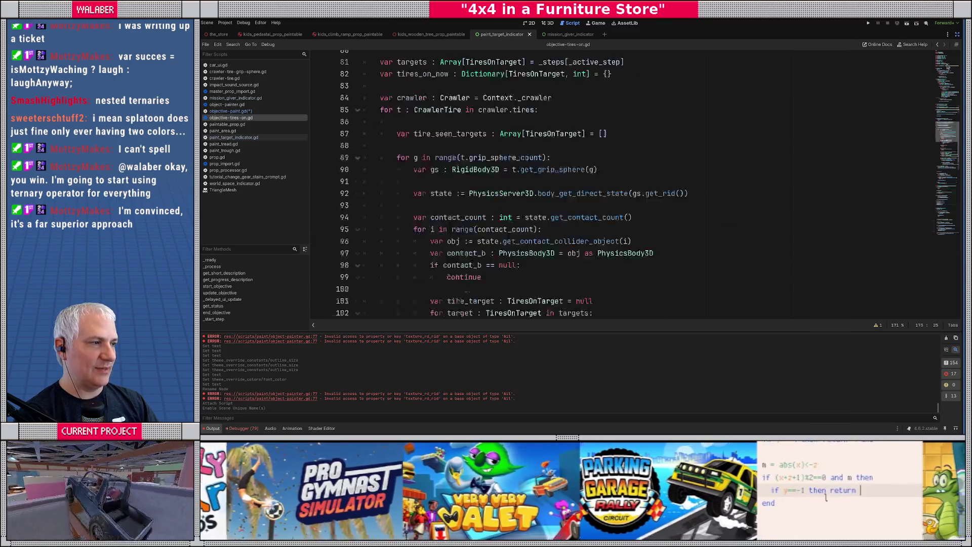
{"action": "left_click_drag", "start_coordinate": [522, 225], "coordinate": [363, 213]}
{"action": "key", "text": "ctrl+c"}
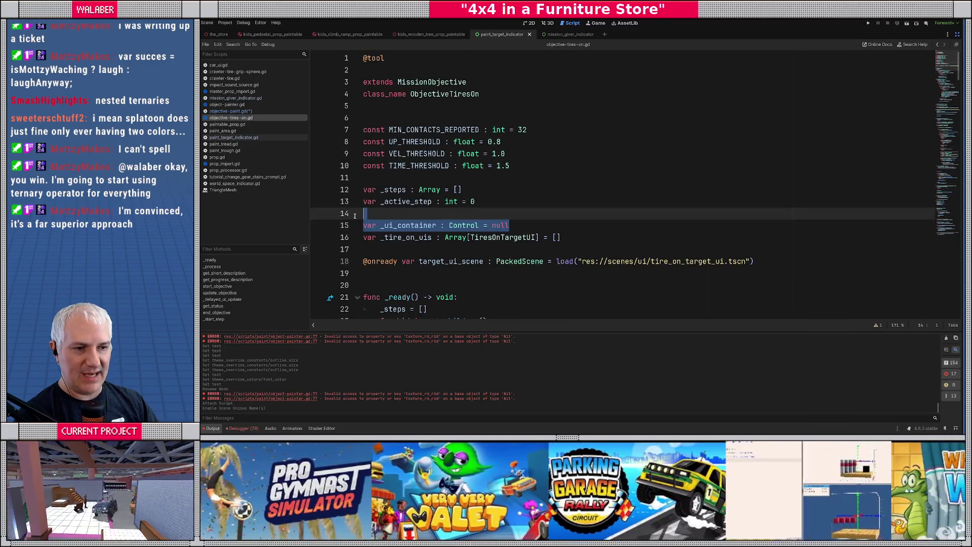
{"action": "left_click", "coordinate": [258, 111]}
{"action": "scroll", "coordinate": [920, 60], "scroll_direction": "up", "scroll_amount": 15}
{"action": "scroll", "coordinate": [921, 60], "scroll_direction": "down", "scroll_amount": 1}
Paste the _ui_container declaration above the _indicators dictionary.
{"action": "left_click", "coordinate": [406, 223]}
{"action": "key", "text": "ctrl+v"}
{"action": "scroll", "coordinate": [426, 240], "scroll_direction": "down", "scroll_amount": 1}
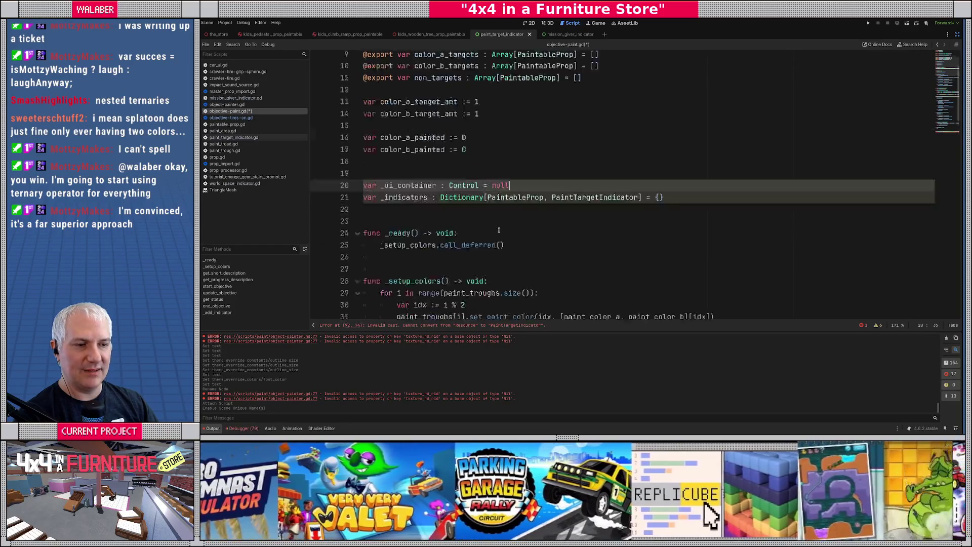
{"action": "left_click", "coordinate": [218, 313]}
{"action": "scroll", "coordinate": [449, 202], "scroll_direction": "up", "scroll_amount": 6}
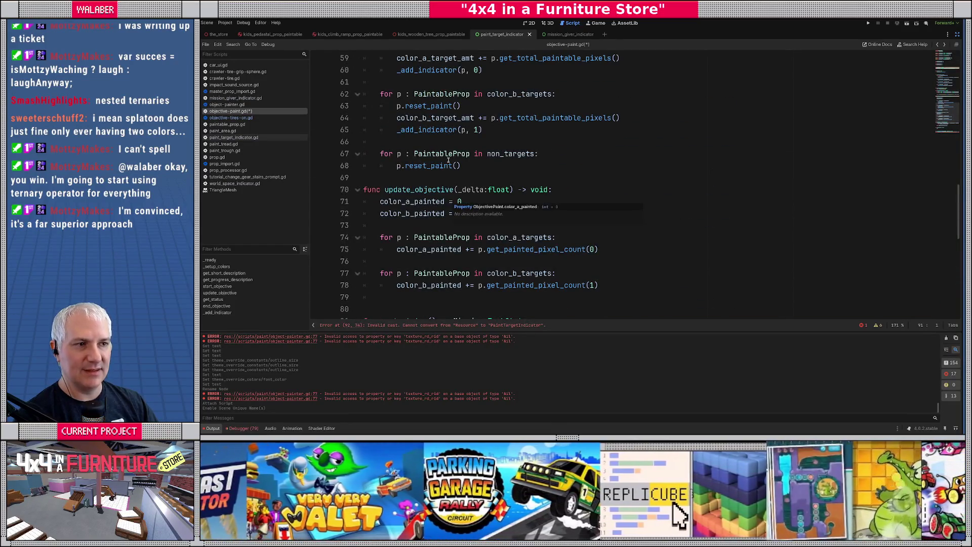
Copy the UI-creation lines from objective-tires-on.gd's start_objective into objective-paint.gd's start_objective.
{"action": "key", "text": "alt+Left"}
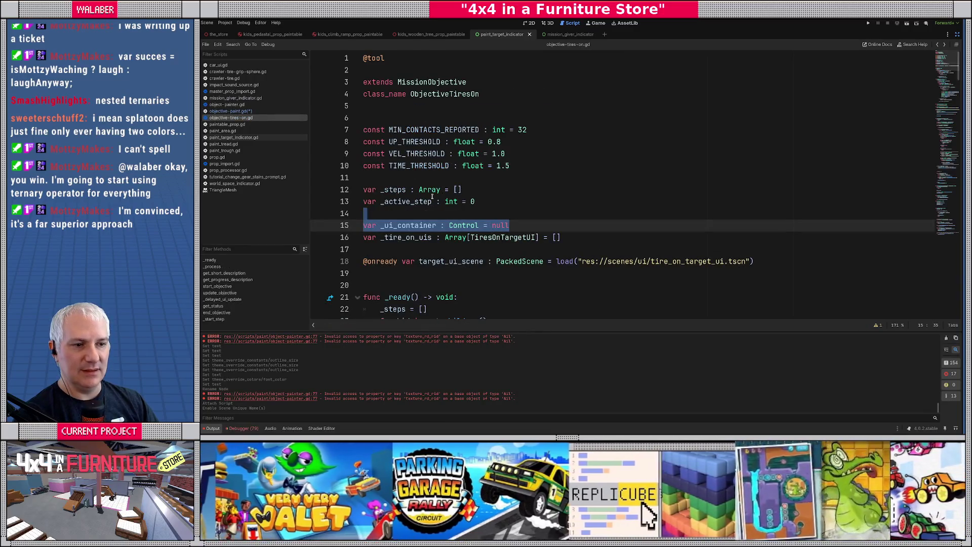
{"action": "scroll", "coordinate": [432, 196], "scroll_direction": "down", "scroll_amount": 6}
{"action": "scroll", "coordinate": [422, 211], "scroll_direction": "down", "scroll_amount": 14}
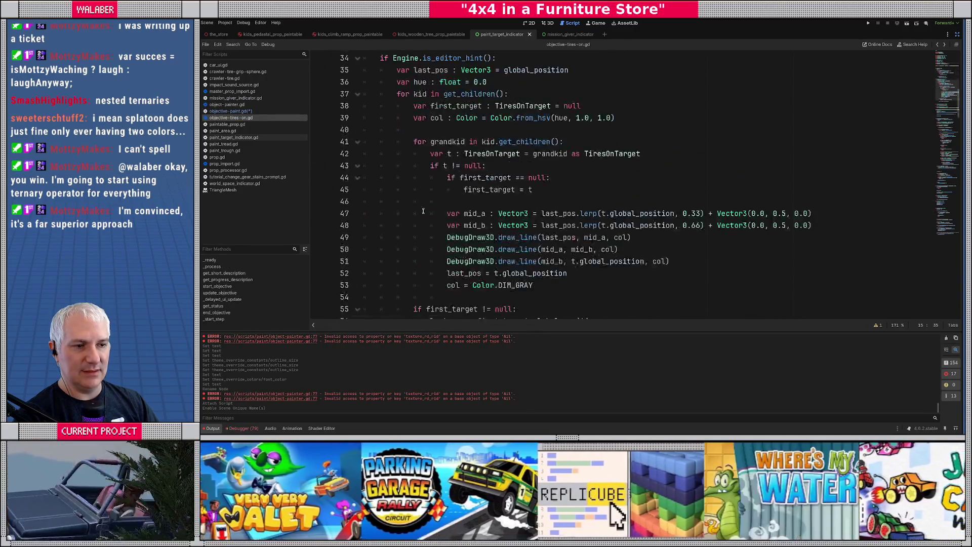
{"action": "mouse_move", "coordinate": [379, 141]}
{"action": "left_mouse_down"}
{"action": "mouse_move", "coordinate": [420, 144]}
{"action": "mouse_move", "coordinate": [430, 203]}
{"action": "left_mouse_up"}
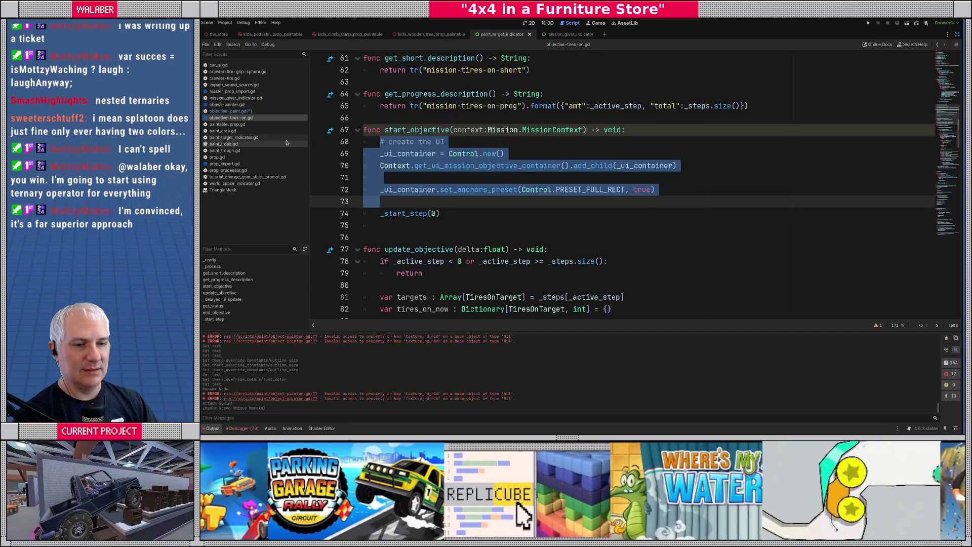
{"action": "left_click", "coordinate": [250, 113]}
{"action": "scroll", "coordinate": [446, 157], "scroll_direction": "up", "scroll_amount": 5}
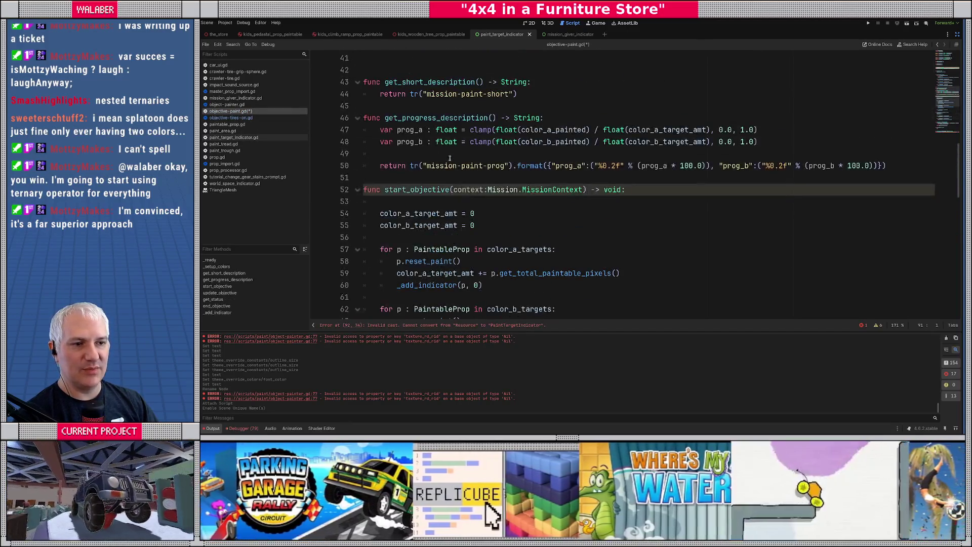
{"action": "left_click", "coordinate": [428, 199]}
{"action": "type", "text": "# create the UI _ui_container = Control.new() Context.get_ui_mission_objective_container().add_child(_ui_container)  _ui_container.set_anchors_preset(Control.PRESET_FULL_RECT, true)"}
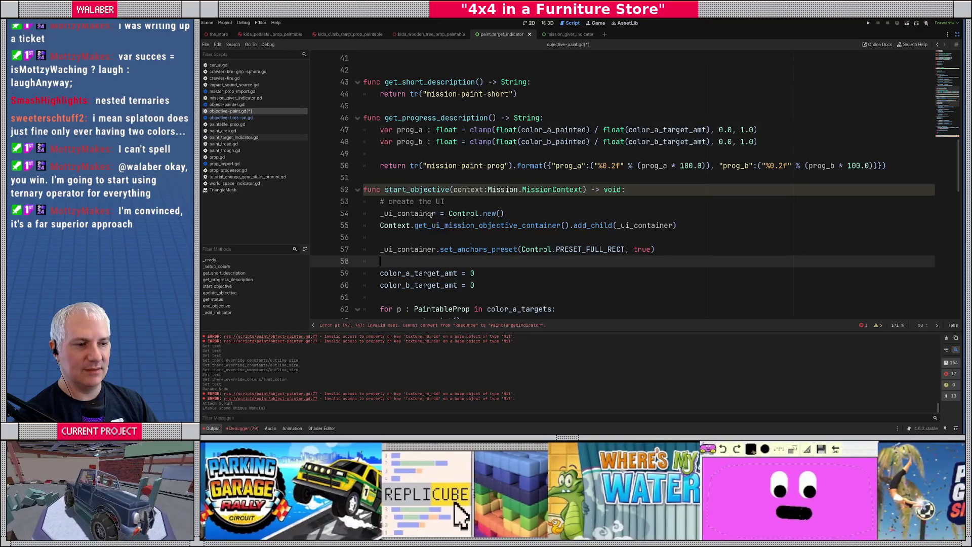
Insert an empty line below the start_objective header.
{"action": "left_click", "coordinate": [587, 188]}
{"action": "key", "text": "End"}
{"action": "key", "text": "Return"}
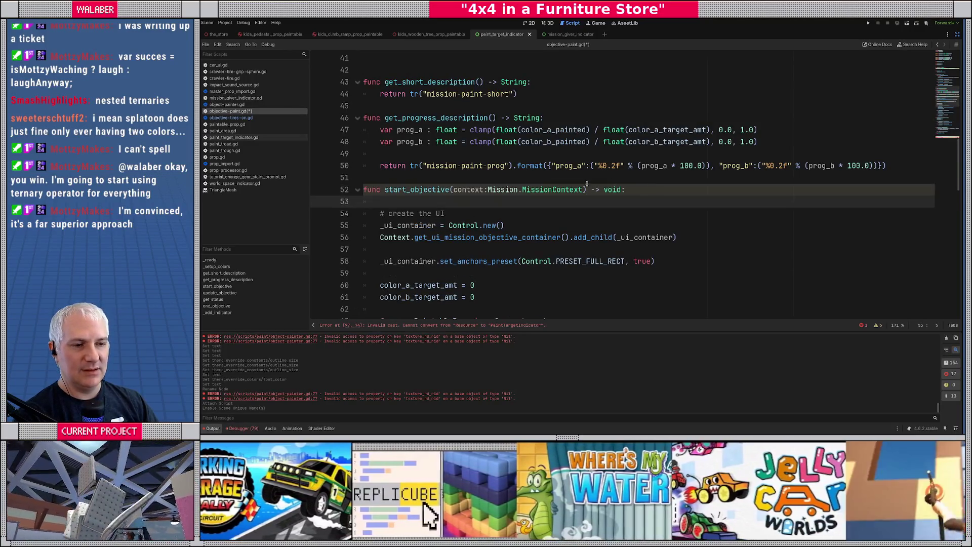
{"action": "scroll", "coordinate": [587, 183], "scroll_direction": "down", "scroll_amount": 2}
{"action": "scroll", "coordinate": [409, 196], "scroll_direction": "down", "scroll_amount": 2}
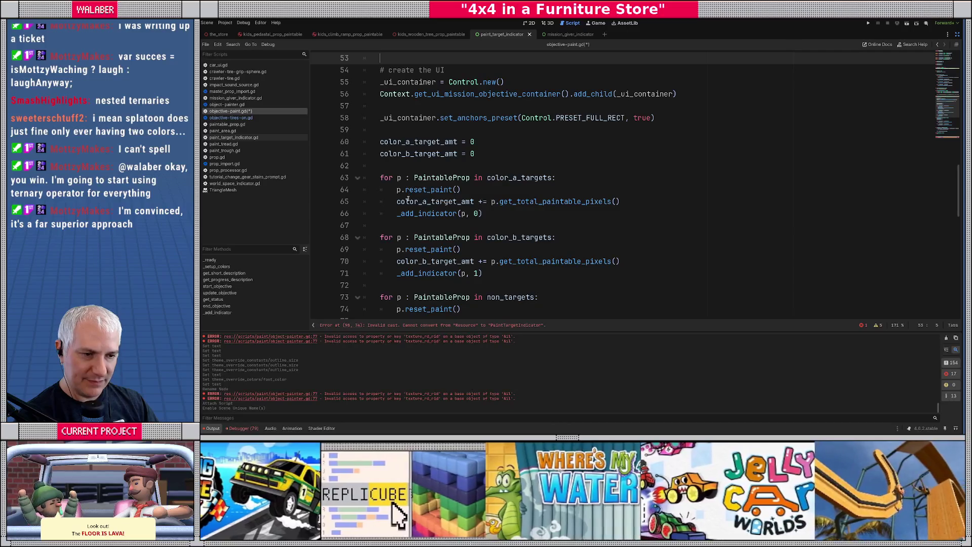
{"action": "scroll", "coordinate": [409, 199], "scroll_direction": "down", "scroll_amount": 1}
{"action": "scroll", "coordinate": [431, 235], "scroll_direction": "up", "scroll_amount": 4}
{"action": "scroll", "coordinate": [413, 192], "scroll_direction": "down", "scroll_amount": 14}
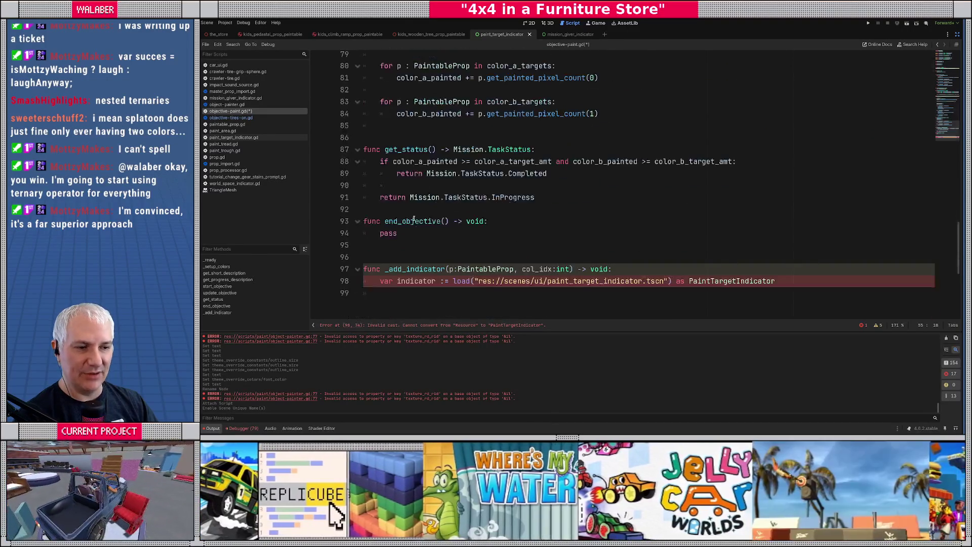
{"action": "left_click", "coordinate": [413, 214]}
Add _ui_container.add_child(indicator) to the end of _add_indicator.
{"action": "key", "text": "Return"}
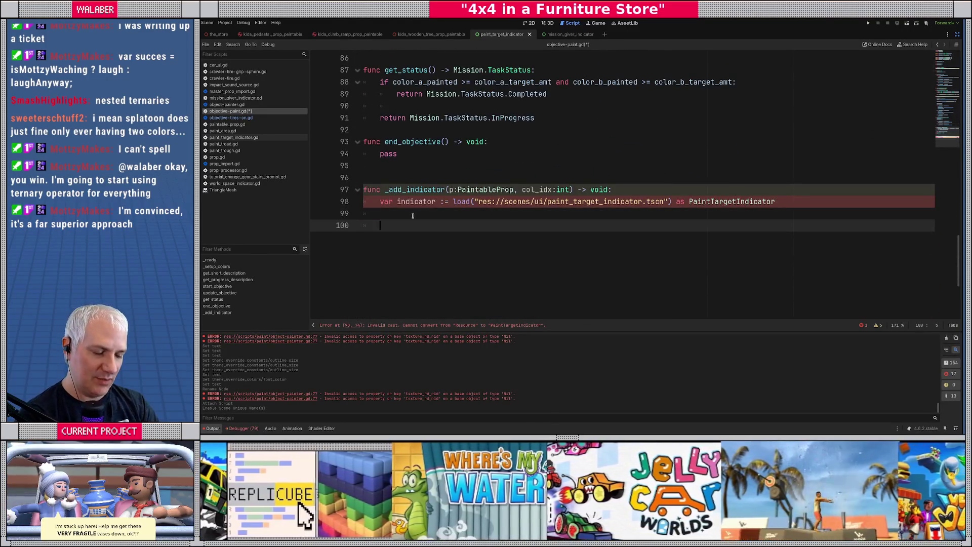
{"action": "type", "text": "_ui_c"}
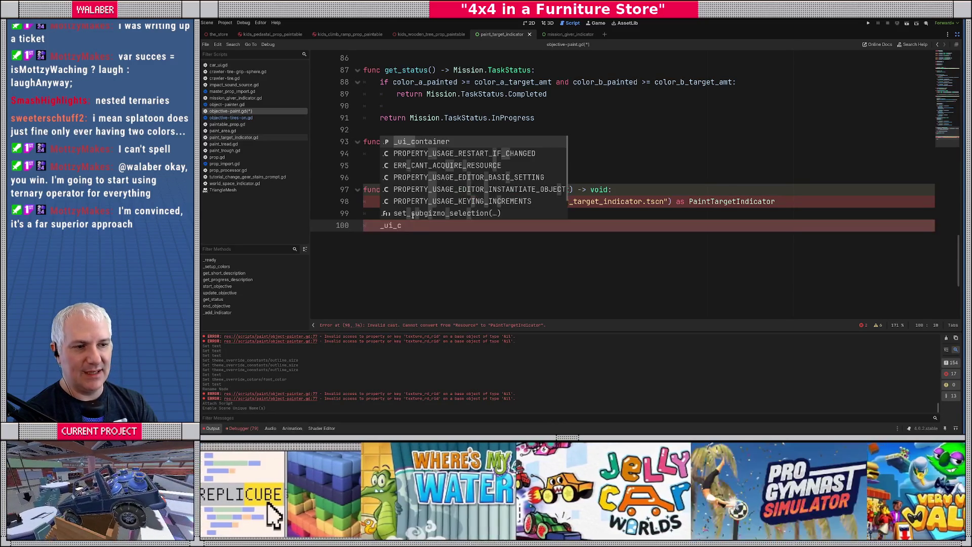
{"action": "key", "text": "Return"}
{"action": "type", "text": ".add_child(indicator)"}
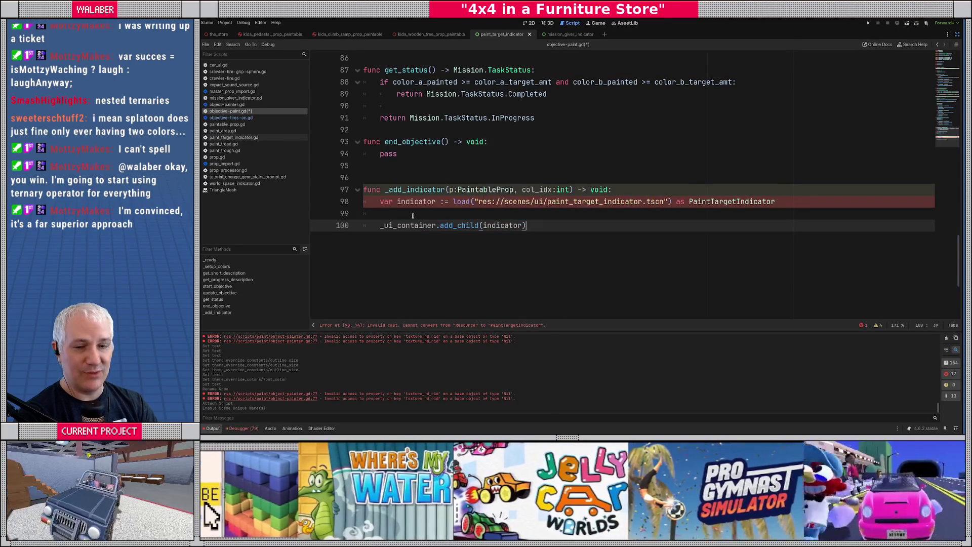
{"action": "key", "text": "Return"}
{"action": "key", "text": "Return"}
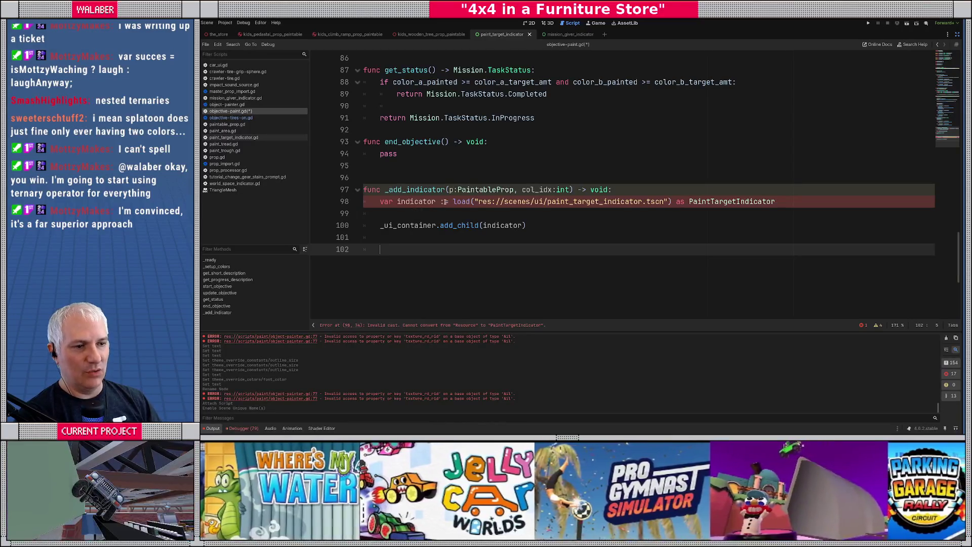
Select the load call on line 98 and try, then remove, an appended .instantiate call.
{"action": "left_click", "coordinate": [453, 202]}
{"action": "left_click_drag", "start_coordinate": [453, 202], "coordinate": [675, 202]}
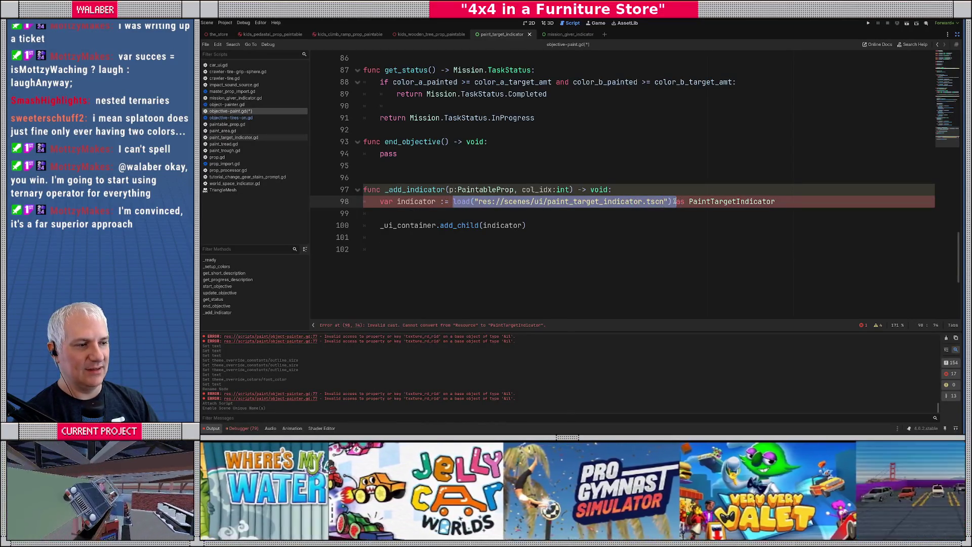
{"action": "left_click", "coordinate": [675, 203]}
{"action": "type", "text": ".inst"}
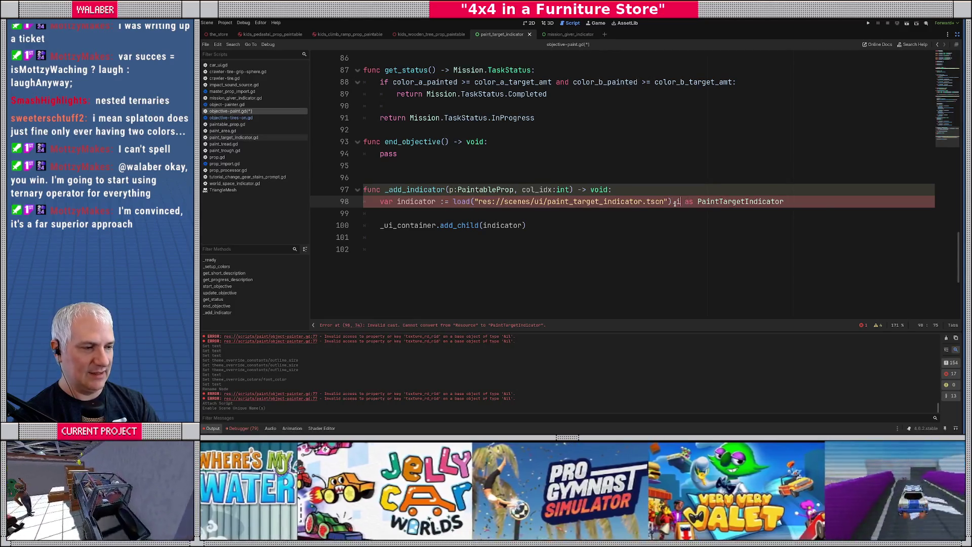
{"action": "type", "text": "an"}
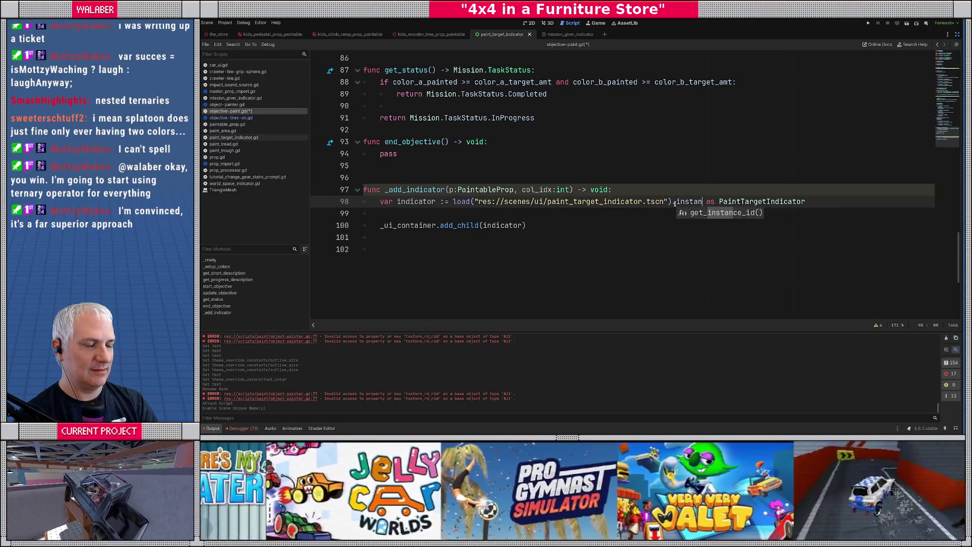
{"action": "key", "text": "BackSpace"}
{"action": "key", "text": "BackSpace"}
{"action": "key", "text": "BackSpace"}
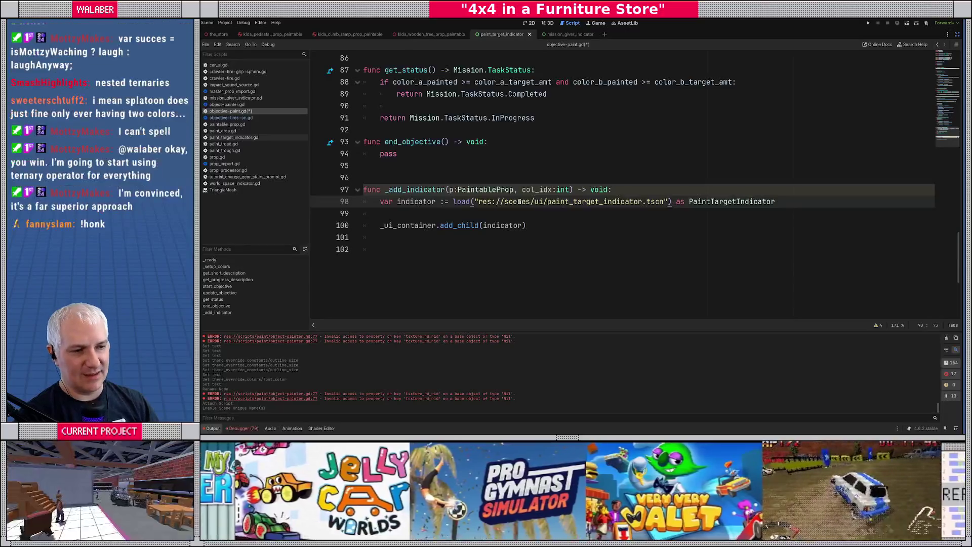
Delete the load call from the indicator declaration and open a line under the func header.
{"action": "left_click", "coordinate": [455, 201], "text": "shift"}
{"action": "key", "text": "BackSpace"}
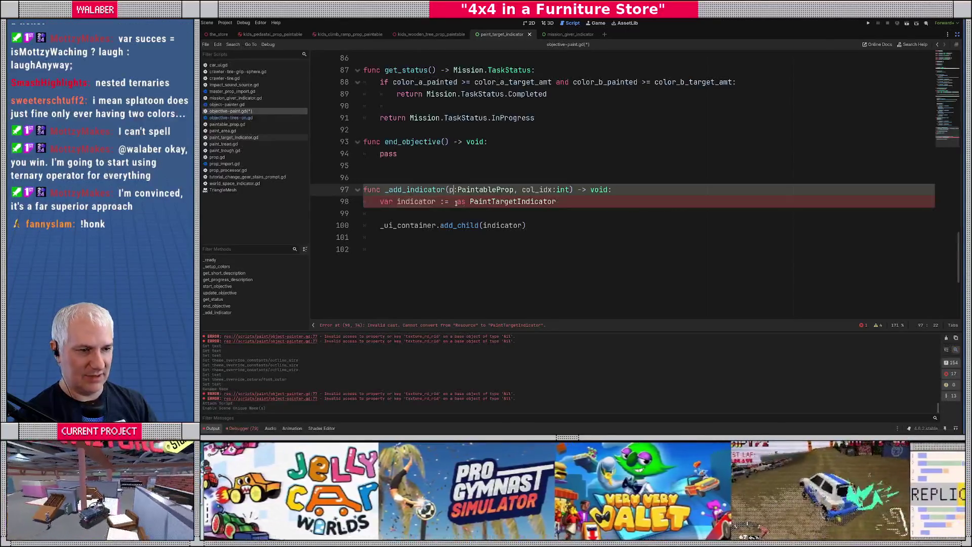
{"action": "key", "text": "Up"}
{"action": "key", "text": "End"}
{"action": "key", "text": "Return"}
{"action": "type", "text": "var"}
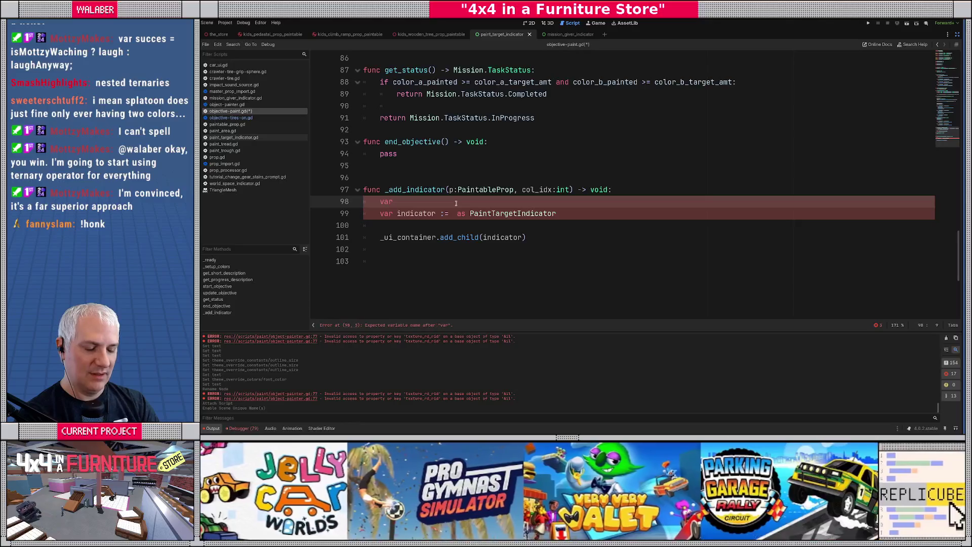
{"action": "type", "text": " indicator"}
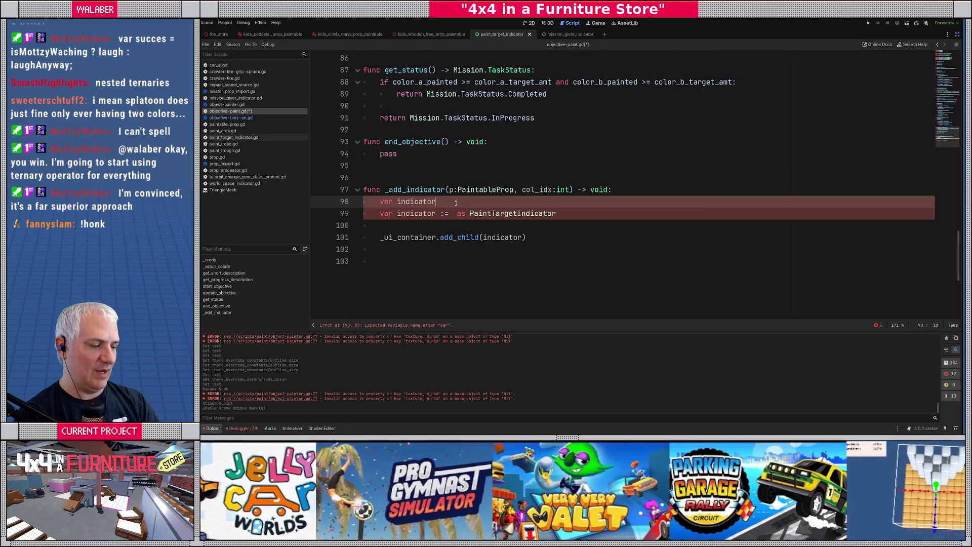
{"action": "key", "text": "ctrl+z"}
{"action": "scroll", "coordinate": [557, 167], "scroll_direction": "up", "scroll_amount": 20}
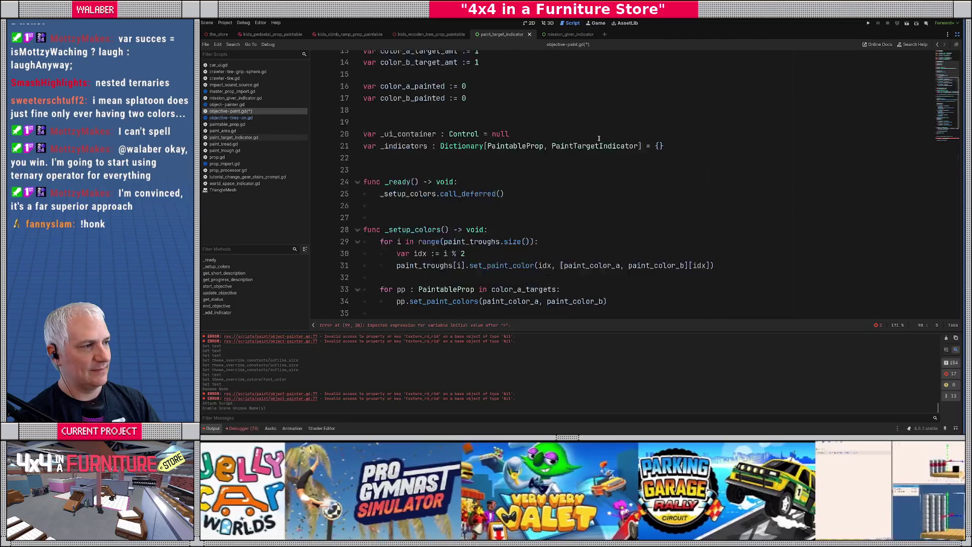
{"action": "scroll", "coordinate": [603, 137], "scroll_direction": "down", "scroll_amount": 6}
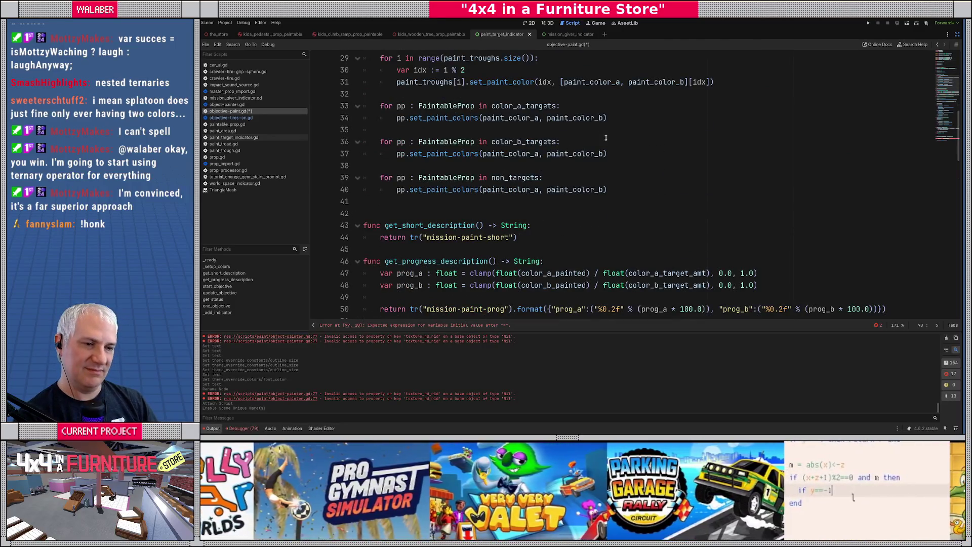
{"action": "scroll", "coordinate": [606, 137], "scroll_direction": "down", "scroll_amount": 15}
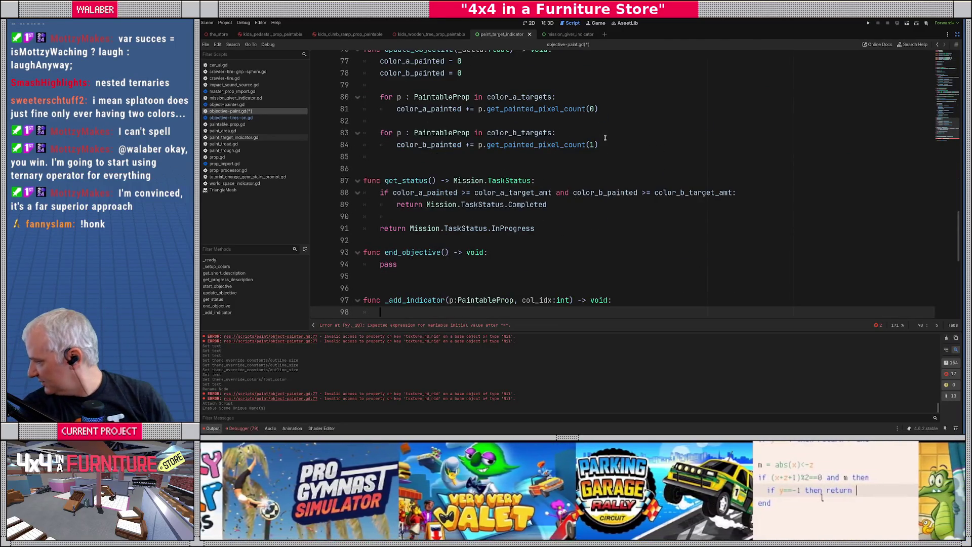
{"action": "scroll", "coordinate": [604, 138], "scroll_direction": "down", "scroll_amount": 3}
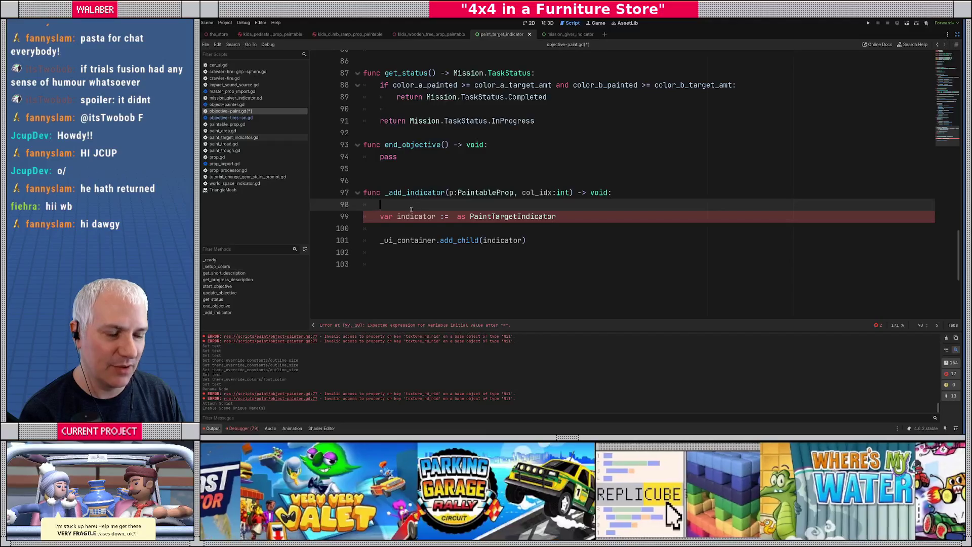
Add var indicator_scene := load("res://scenes/ui/paint_target_indicator.tscn") as PackedScene above the indicator declaration.
{"action": "scroll", "coordinate": [414, 209], "scroll_direction": "down", "scroll_amount": 1}
{"action": "left_click", "coordinate": [395, 193]}
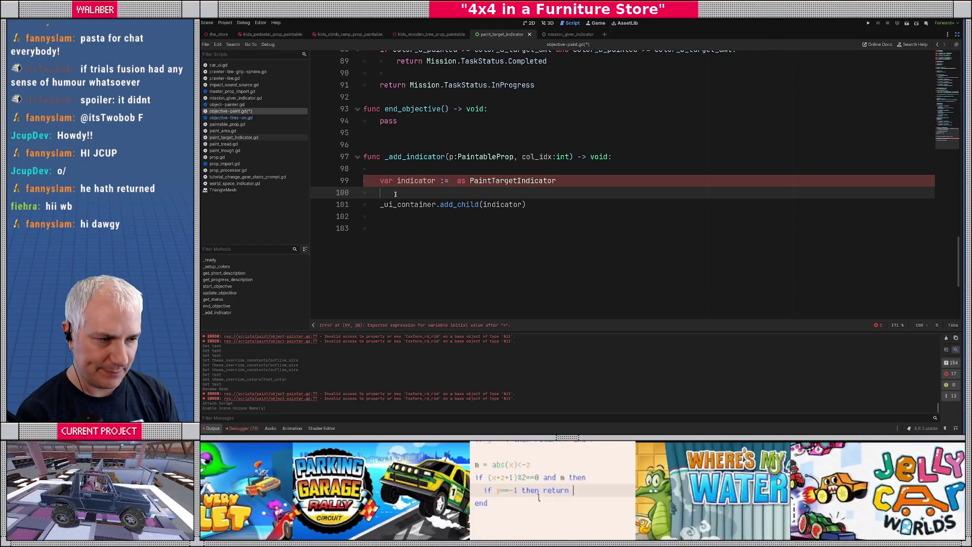
{"action": "key", "text": "Up"}
{"action": "key", "text": "Up"}
{"action": "key", "text": "Return"}
{"action": "type", "text": "v"}
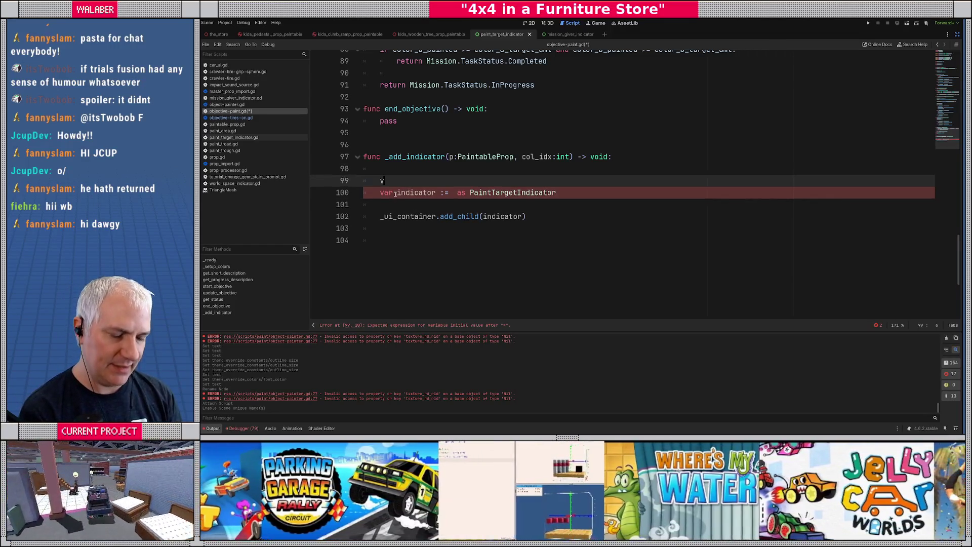
{"action": "type", "text": "ar indicator_scene :"}
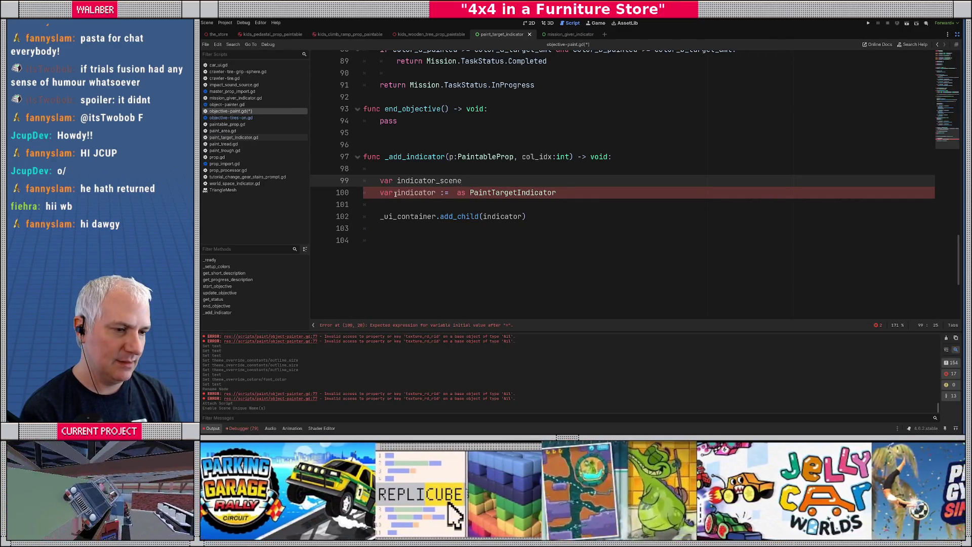
{"action": "type", "text": "= load(\"res://scenes/ui/paint_target_indicator.tscn\") as Packed"}
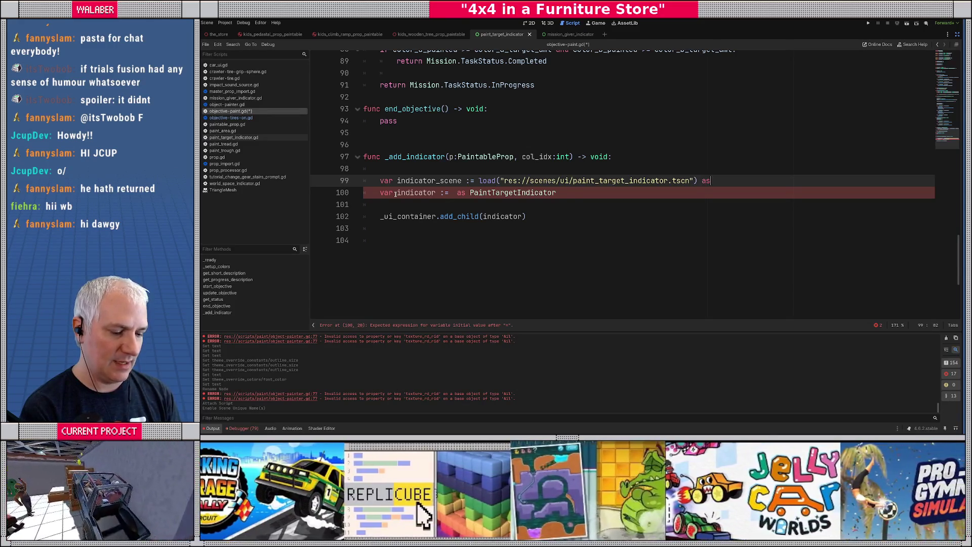
{"action": "type", "text": "Scene"}
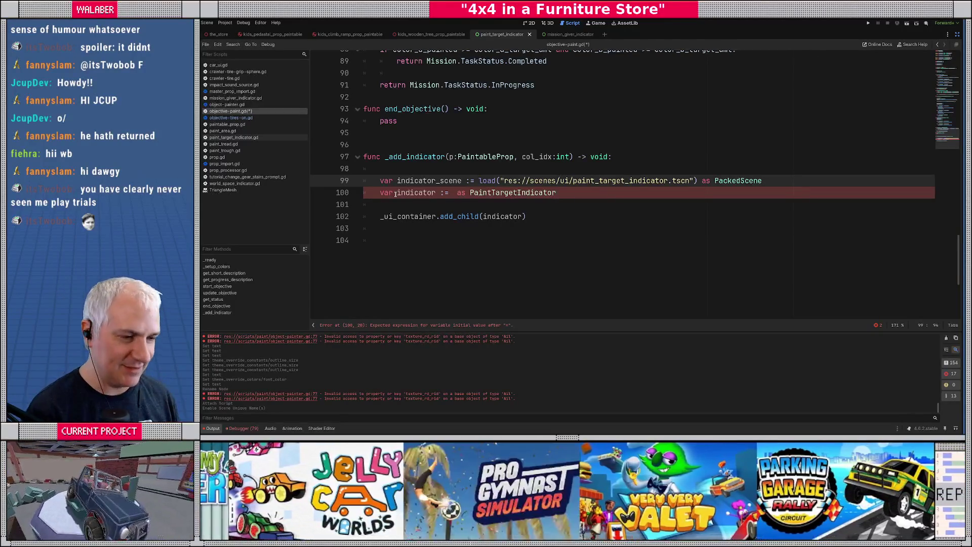
Set indicator to indicator_scene.instantiate() on line 100.
{"action": "left_click", "coordinate": [454, 196]}
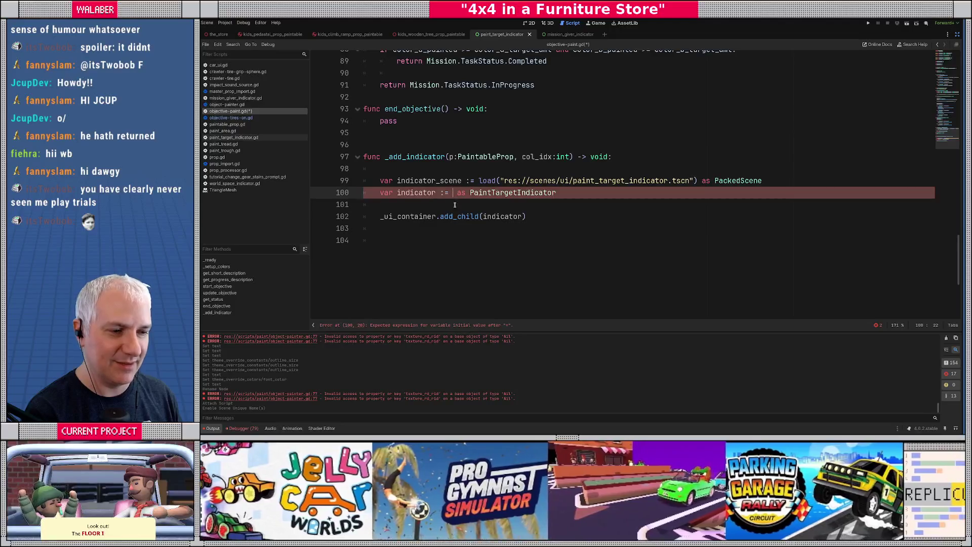
{"action": "type", "text": "indi"}
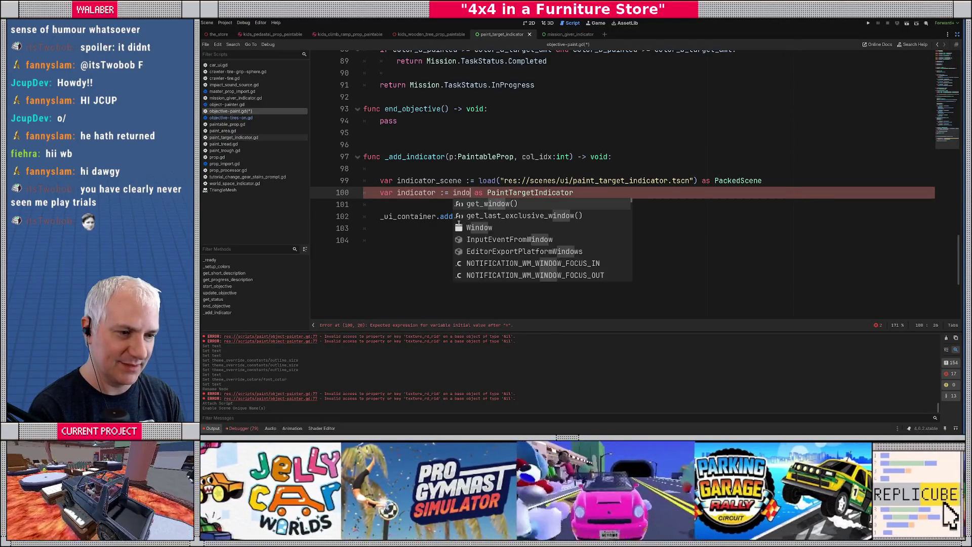
{"action": "key", "text": "Down"}
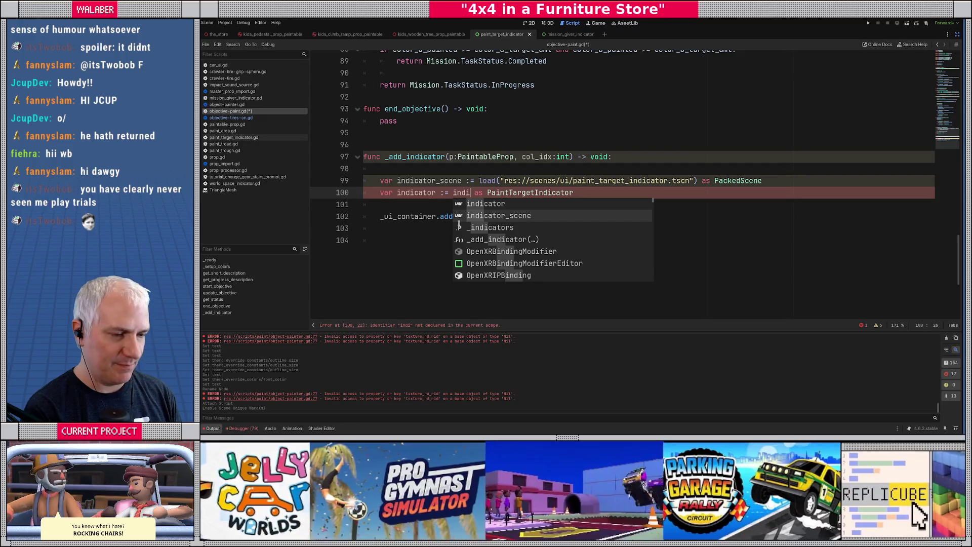
{"action": "key", "text": "Return"}
{"action": "type", "text": "."}
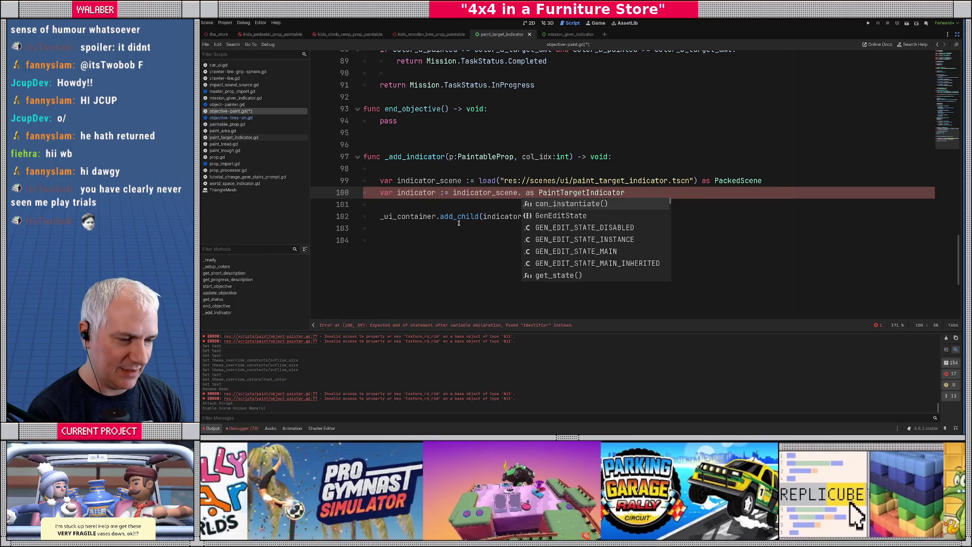
{"action": "type", "text": "inst"}
{"action": "key", "text": "Return"}
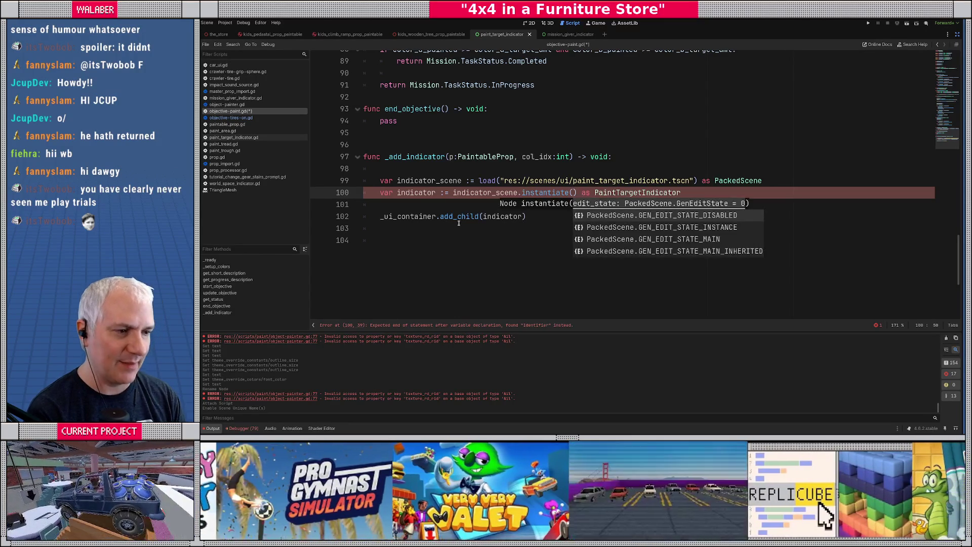
{"action": "key", "text": "Escape"}
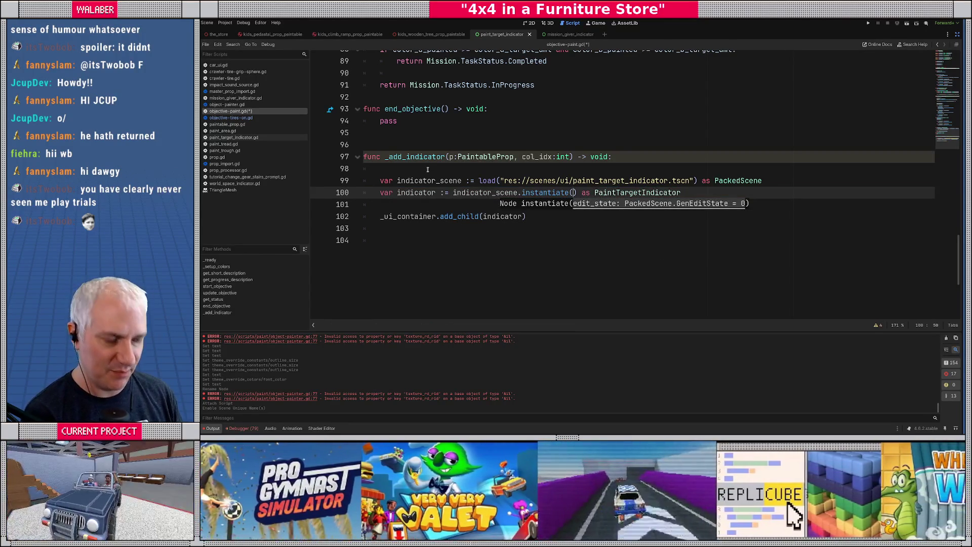
{"action": "left_click", "coordinate": [428, 170]}
Delete empty line 98 under the _add_indicator header and add blank lines after add_child(indicator).
{"action": "key", "text": "BackSpace"}
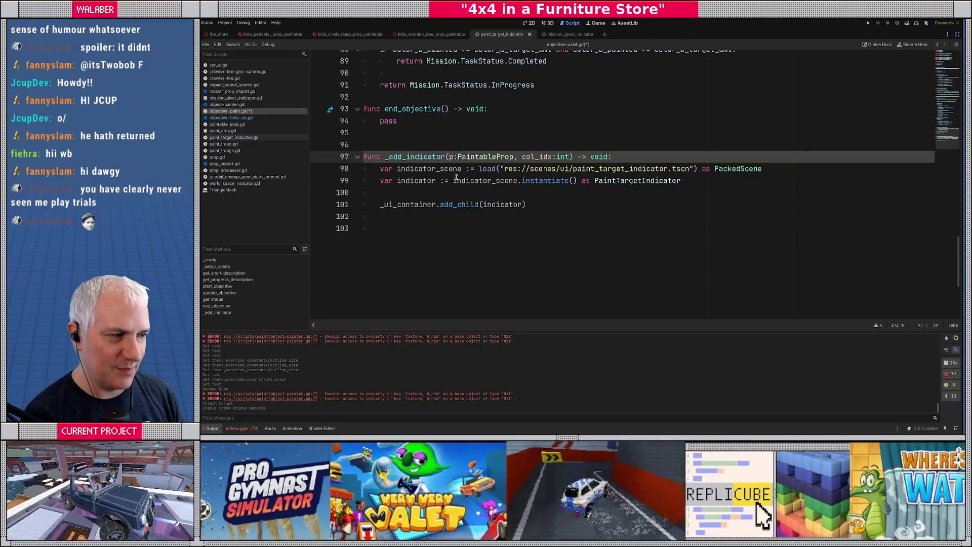
{"action": "left_click", "coordinate": [445, 197]}
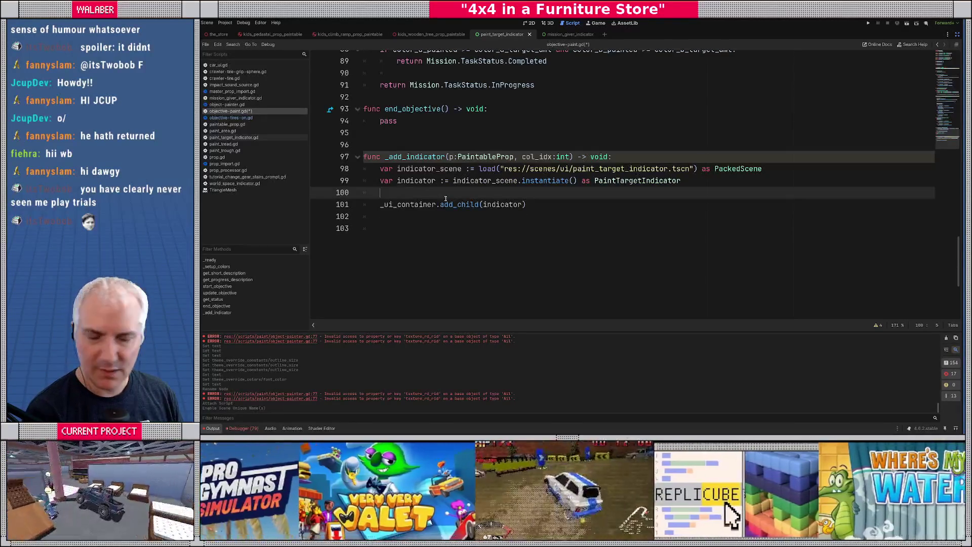
{"action": "left_click_drag", "start_coordinate": [384, 172], "coordinate": [808, 175]}
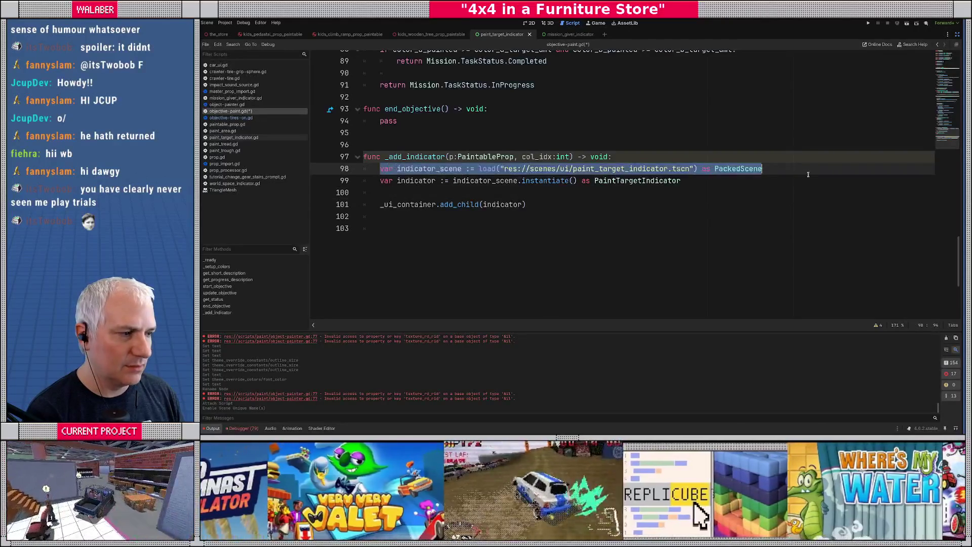
{"action": "left_click_drag", "start_coordinate": [380, 181], "coordinate": [713, 190]}
{"action": "left_click", "coordinate": [451, 190]}
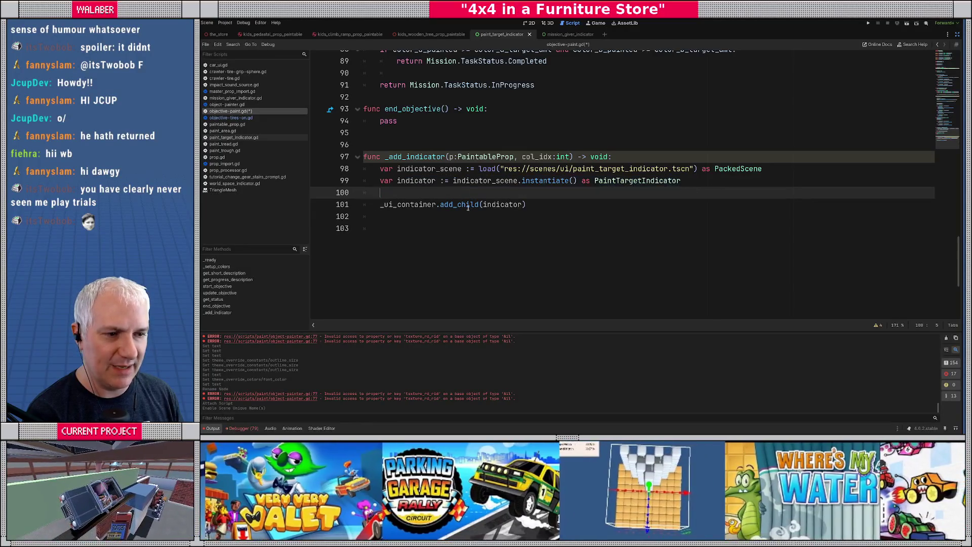
{"action": "left_click", "coordinate": [528, 204]}
{"action": "key", "text": "Return"}
{"action": "key", "text": "Return"}
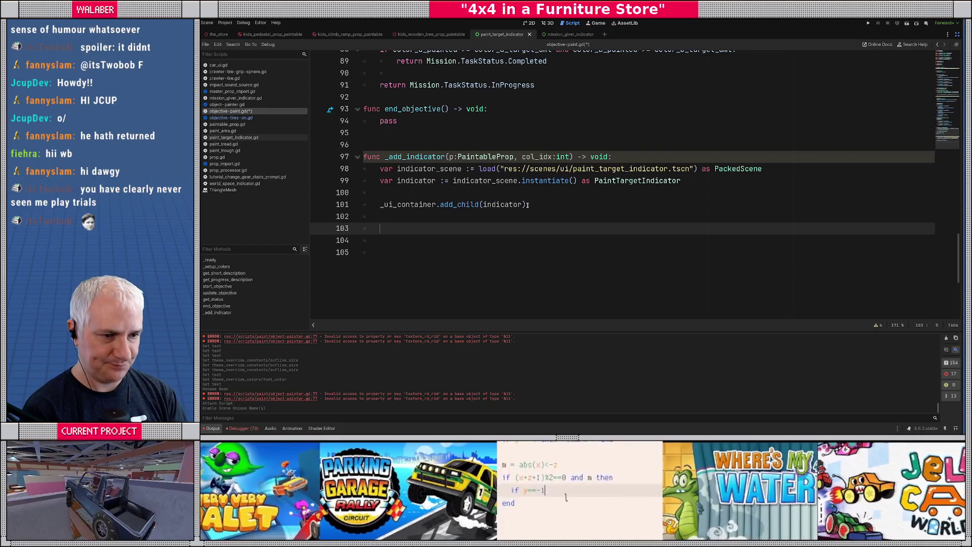
Begin indicator.set_paint with col_idx and paint_color_a as arguments, using autocomplete.
{"action": "type", "text": "indi"}
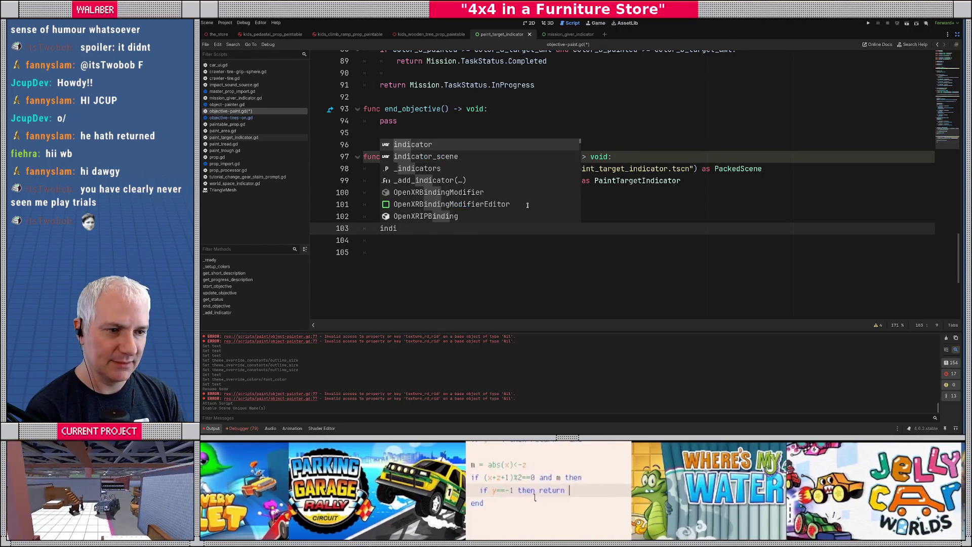
{"action": "type", "text": "cator.set_"}
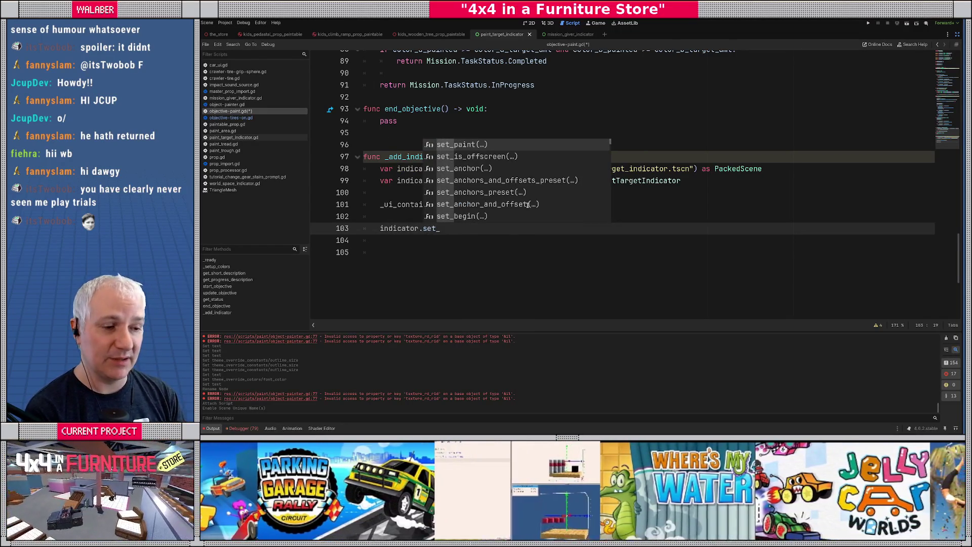
{"action": "key", "text": "Return"}
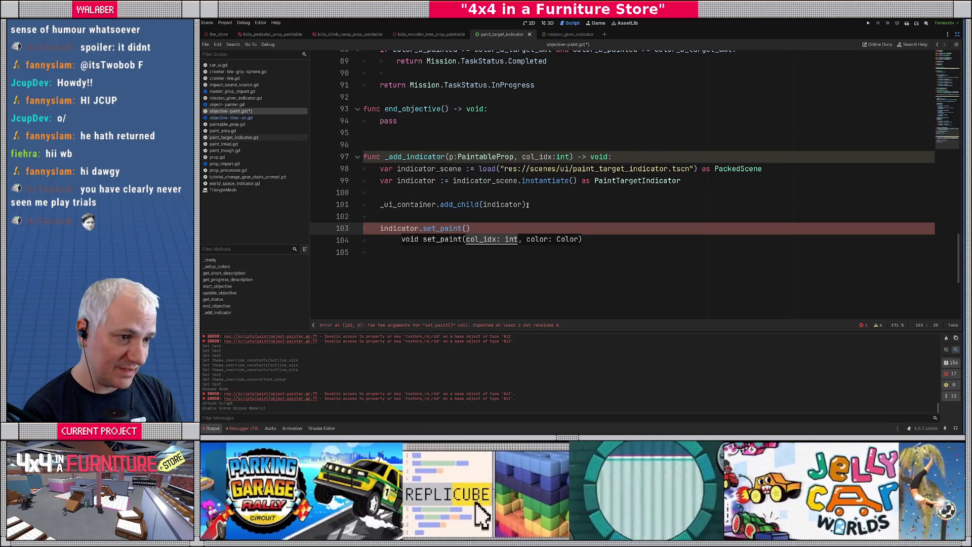
{"action": "type", "text": "col_"}
{"action": "key", "text": "Return"}
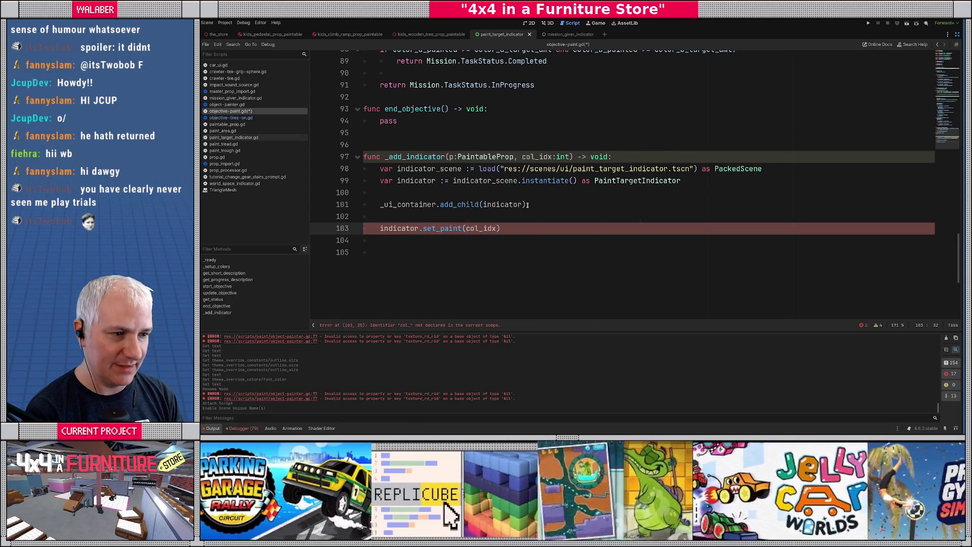
{"action": "type", "text": ","}
{"action": "type", "text": " colo"}
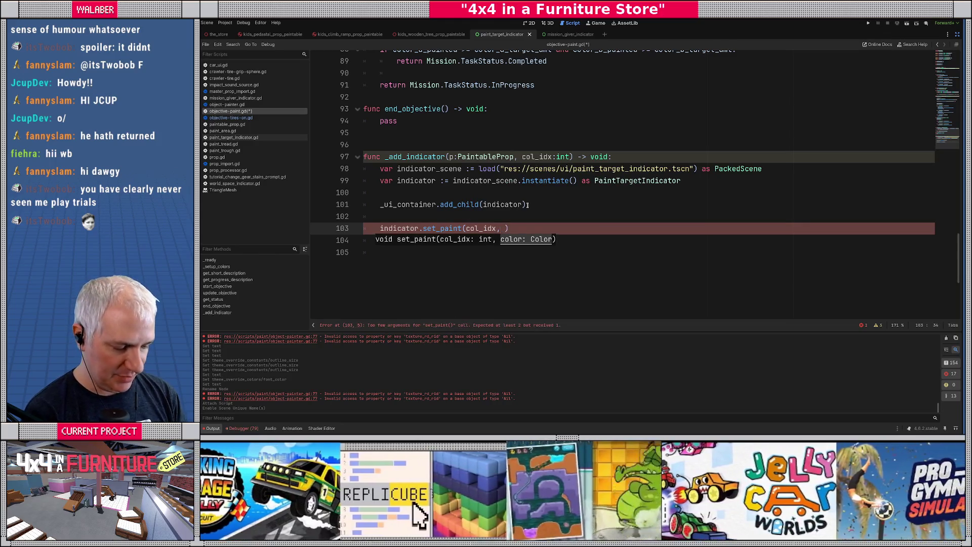
{"action": "key", "text": "BackSpace"}
{"action": "key", "text": "BackSpace"}
{"action": "key", "text": "BackSpace"}
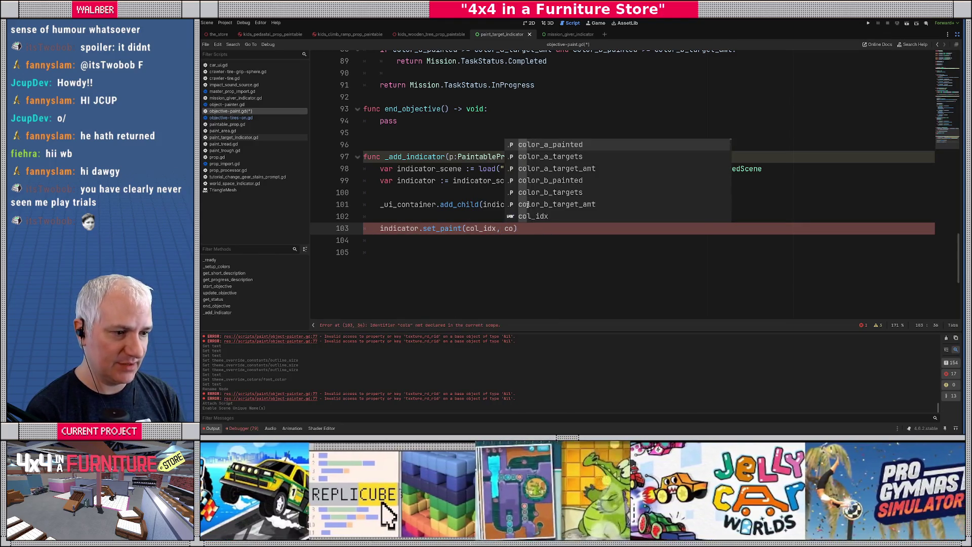
{"action": "type", "text": "pain"}
{"action": "key", "text": "Return"}
Make the colour argument [paint_color_a, paint_color_b][col_idx % 2] and start a new line below.
{"action": "type", "text": "if co"}
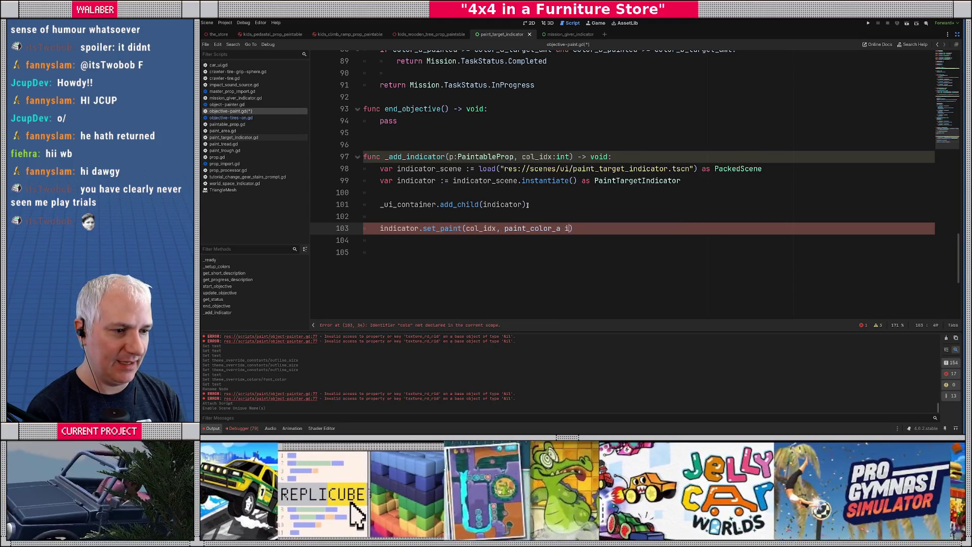
{"action": "key", "text": "Down"}
{"action": "key", "text": "Down"}
{"action": "key", "text": "Down"}
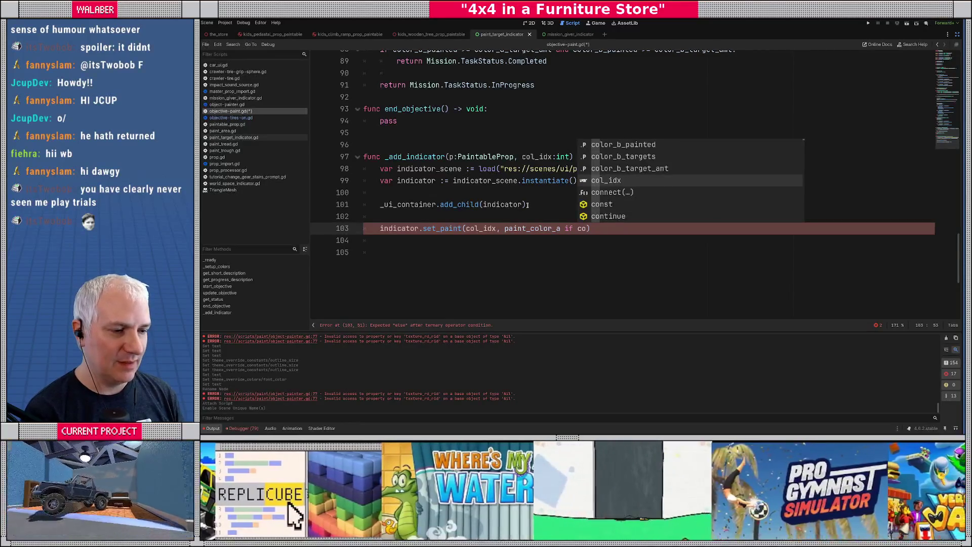
{"action": "key", "text": "Left"}
{"action": "key", "text": "Left"}
{"action": "key", "text": "Left"}
{"action": "type", "text": "["}
{"action": "key", "text": "End"}
{"action": "key", "text": "BackSpace"}
{"action": "key", "text": "BackSpace"}
{"action": "key", "text": "BackSpace"}
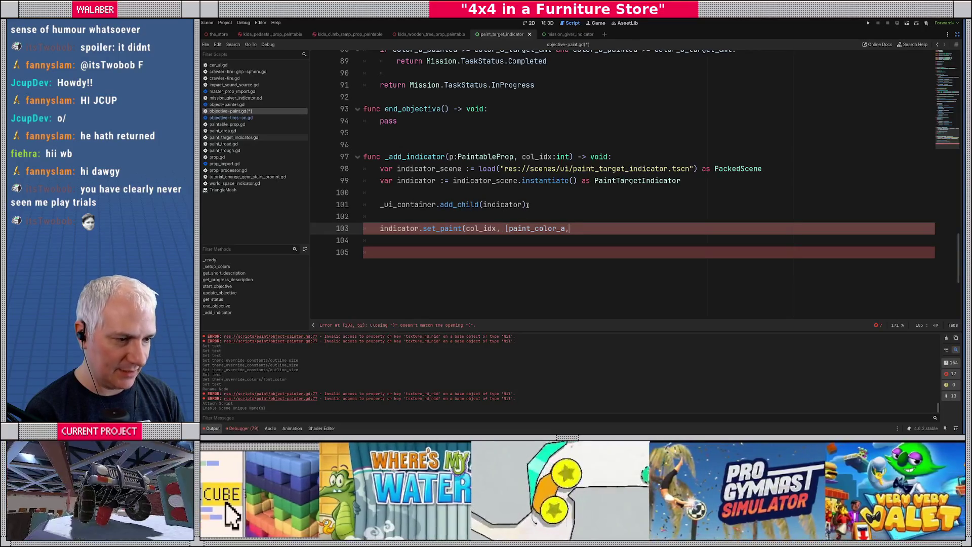
{"action": "type", "text": " paint_"}
{"action": "type", "text": "color_b][col_i"}
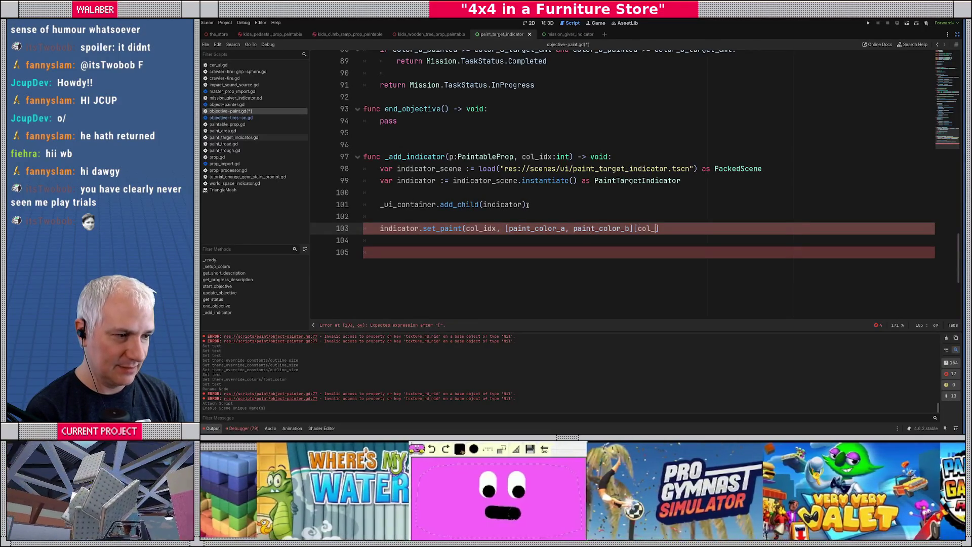
{"action": "type", "text": "dx "}
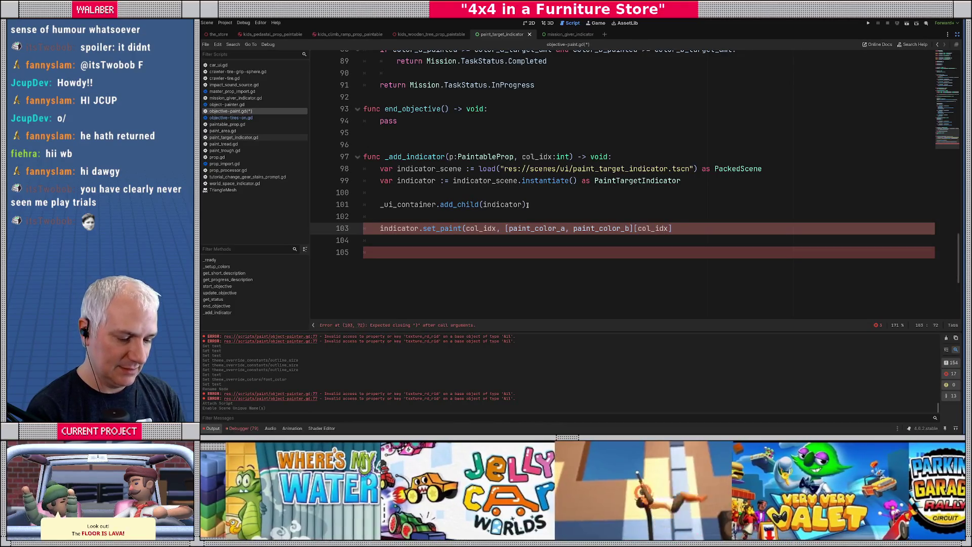
{"action": "type", "text": "% 2]"}
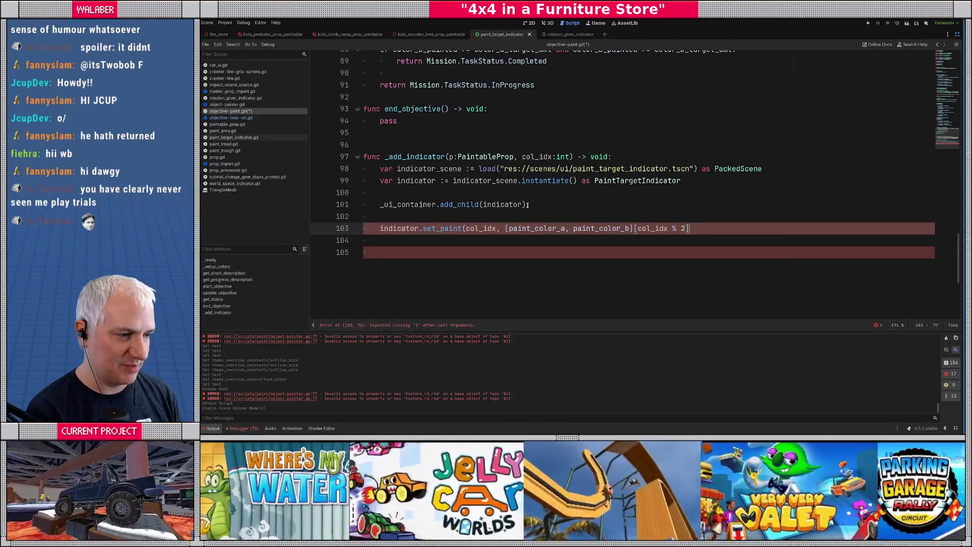
{"action": "type", "text": ")"}
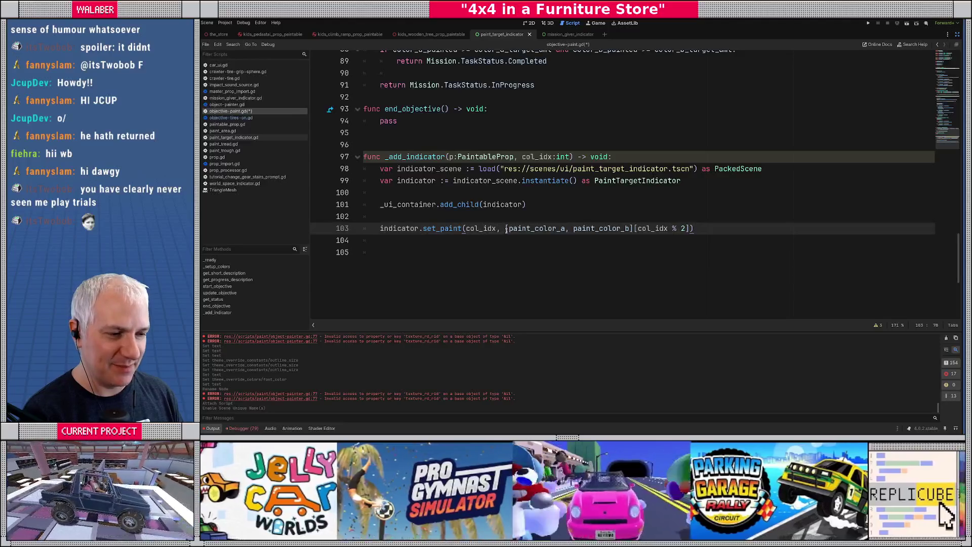
{"action": "left_click_drag", "start_coordinate": [505, 229], "coordinate": [633, 231]}
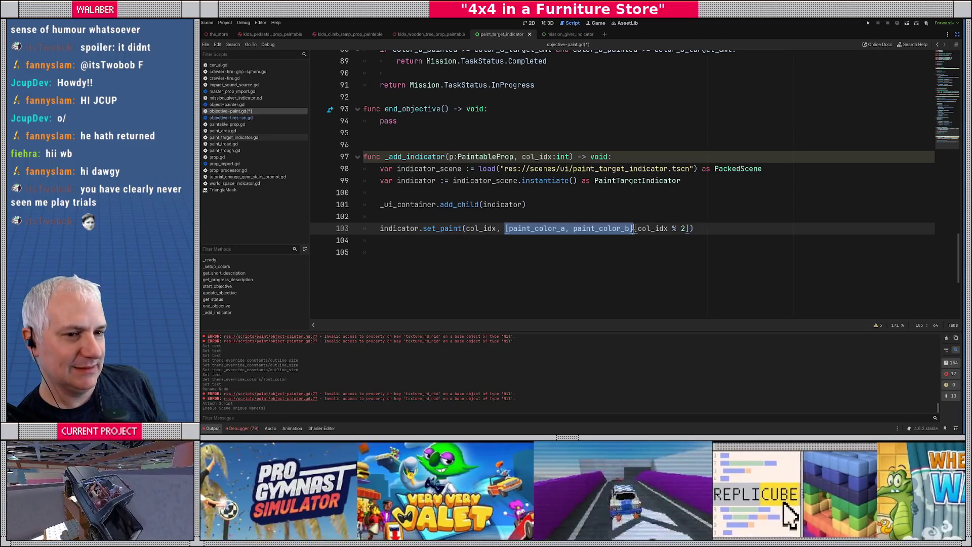
{"action": "key", "text": "End"}
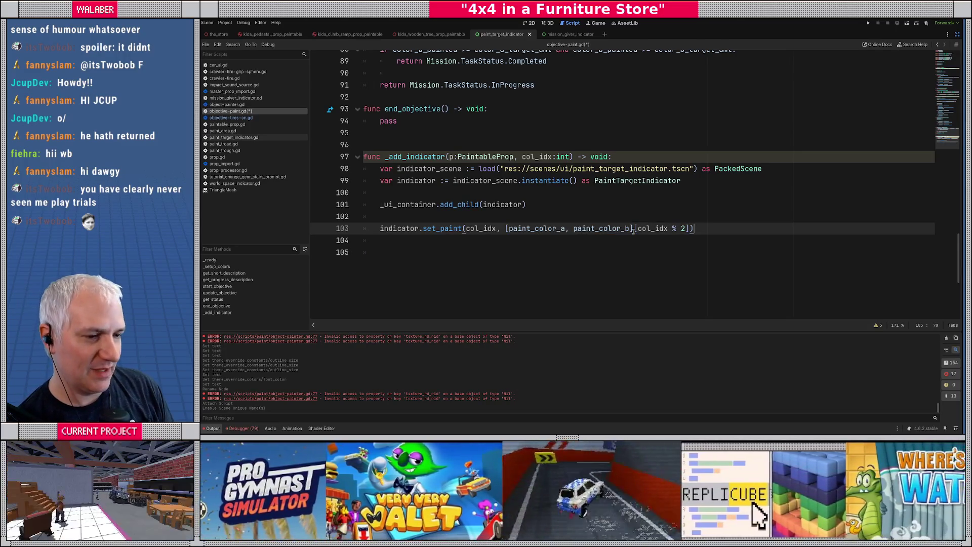
{"action": "key", "text": "Return"}
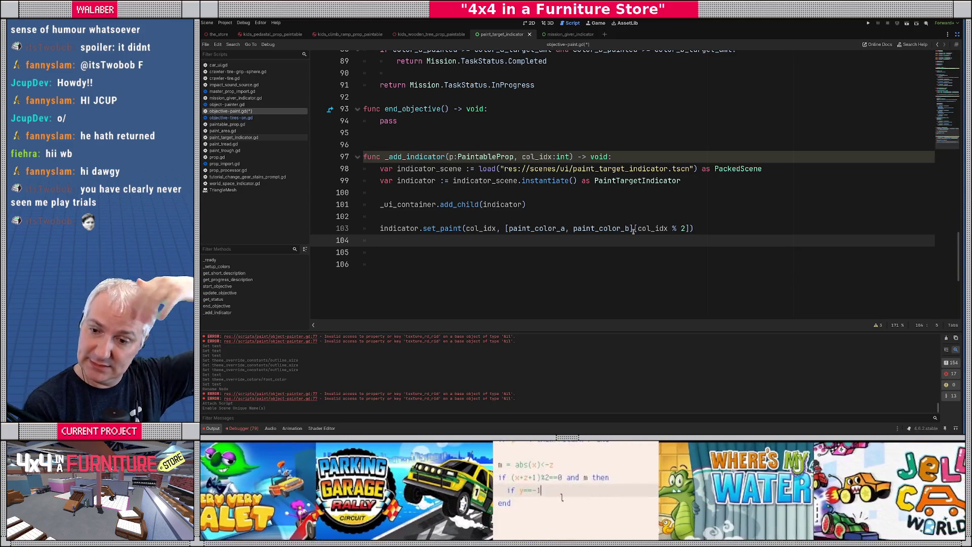
Add _indicators.set(p, indicator) at the end of _add_indicator and save objective-paint.gd.
{"action": "key", "text": "Return"}
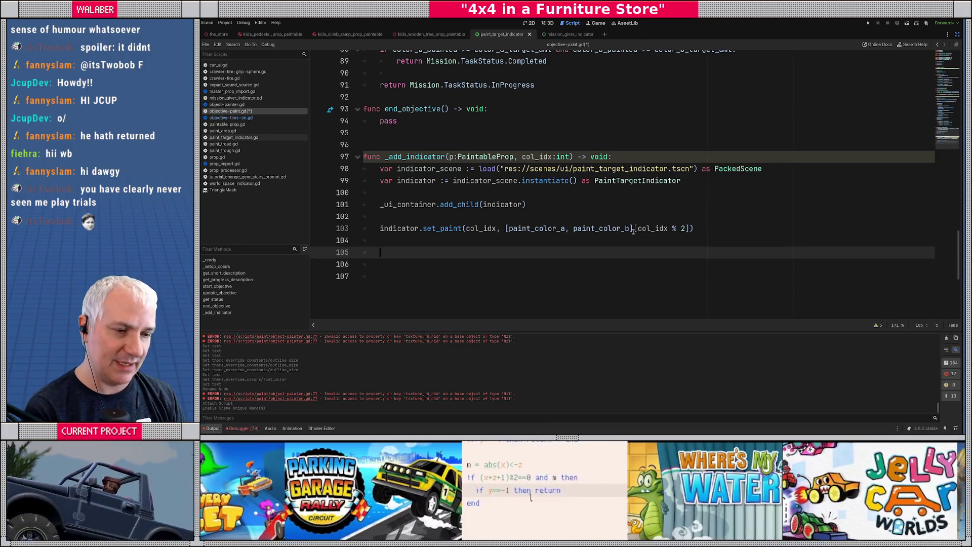
{"action": "type", "text": "_"}
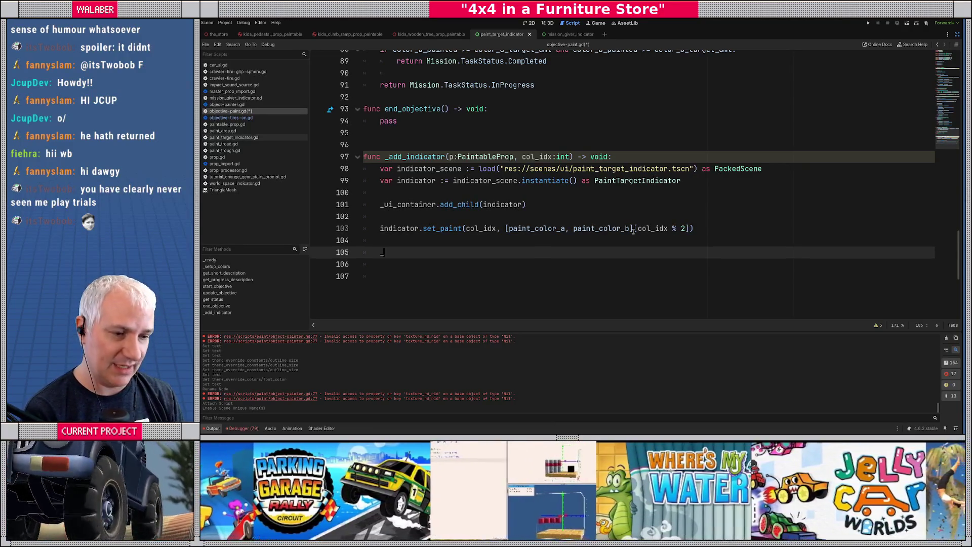
{"action": "type", "text": "ind"}
{"action": "key", "text": "Return"}
{"action": "type", "text": ".ad"}
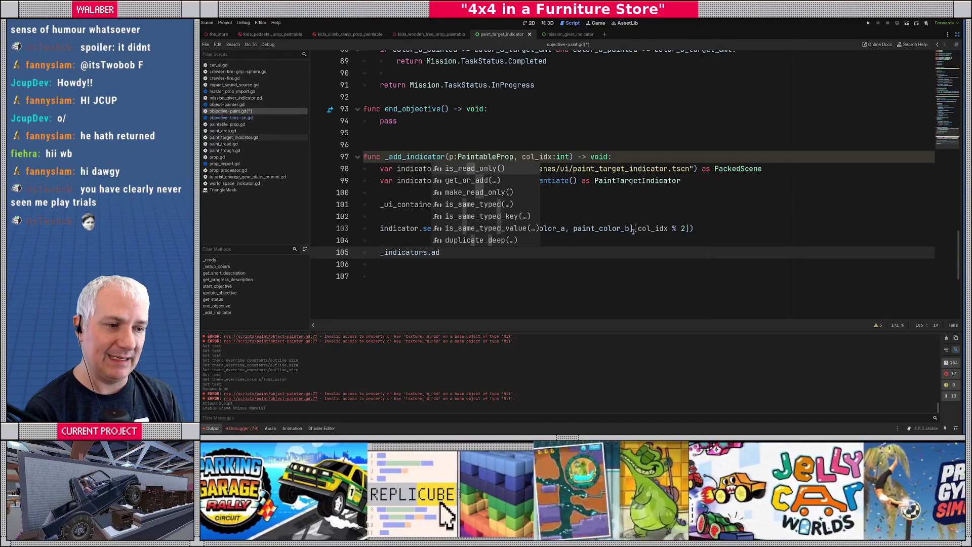
{"action": "key", "text": "BackSpace"}
{"action": "type", "text": "p"}
{"action": "key", "text": "BackSpace"}
{"action": "key", "text": "BackSpace"}
{"action": "type", "text": "se"}
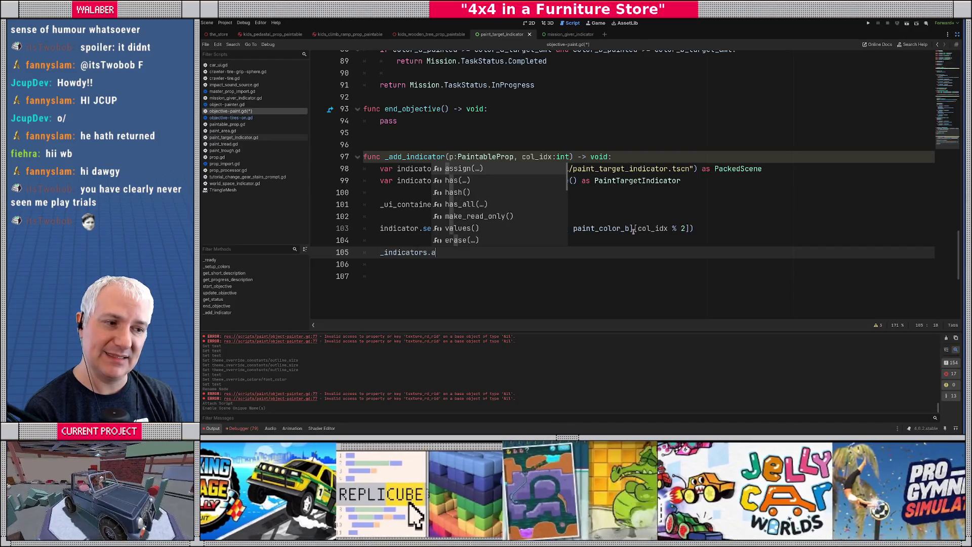
{"action": "key", "text": "Return"}
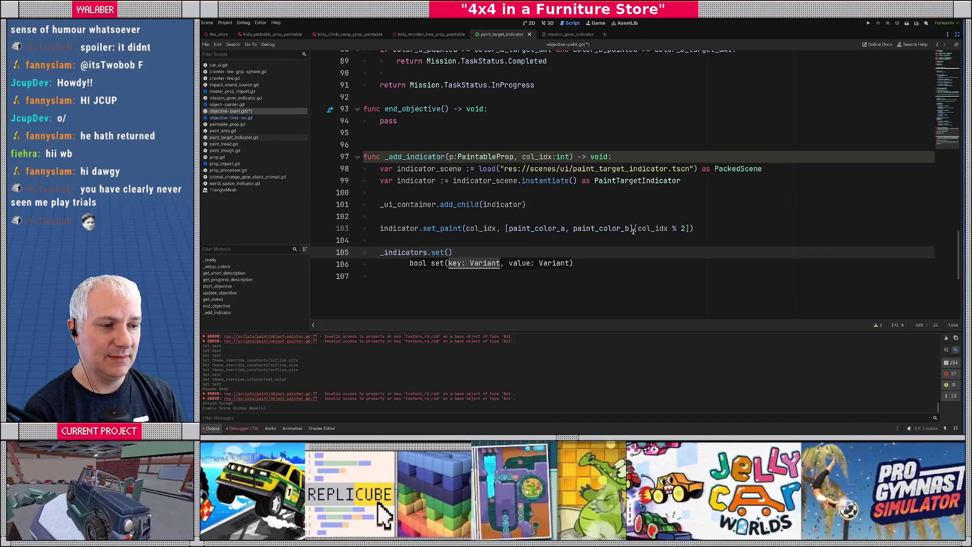
{"action": "type", "text": "p, indicator"}
{"action": "key", "text": "Return"}
{"action": "key", "text": "Return"}
{"action": "key", "text": "Return"}
{"action": "key", "text": "ctrl+s"}
Open objective-tires-on.gd from the script list and scroll through its _delayed_ui_update code.
{"action": "left_click", "coordinate": [388, 121]}
{"action": "double_click", "coordinate": [388, 121]}
{"action": "left_click", "coordinate": [231, 118]}
{"action": "scroll", "coordinate": [406, 257], "scroll_direction": "down", "scroll_amount": 20}
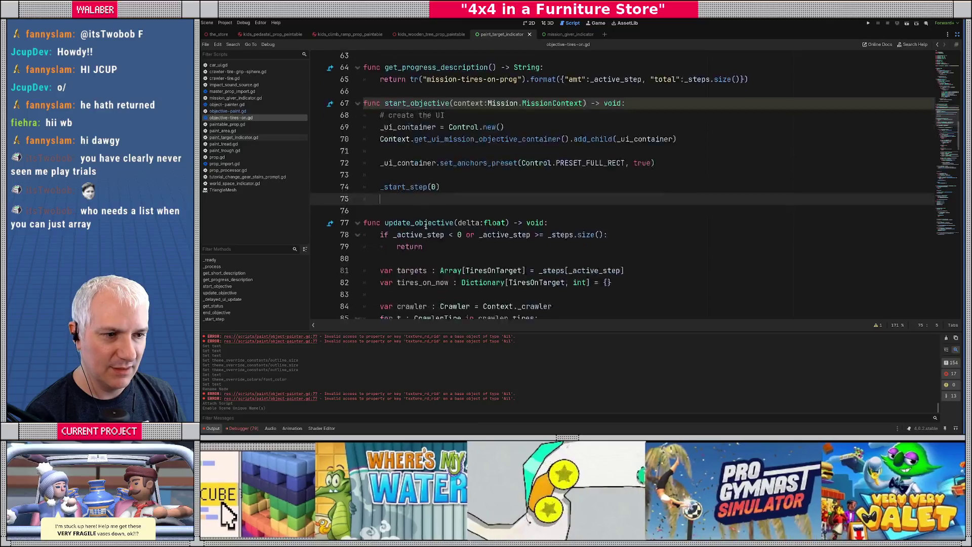
{"action": "scroll", "coordinate": [407, 258], "scroll_direction": "down", "scroll_amount": 5}
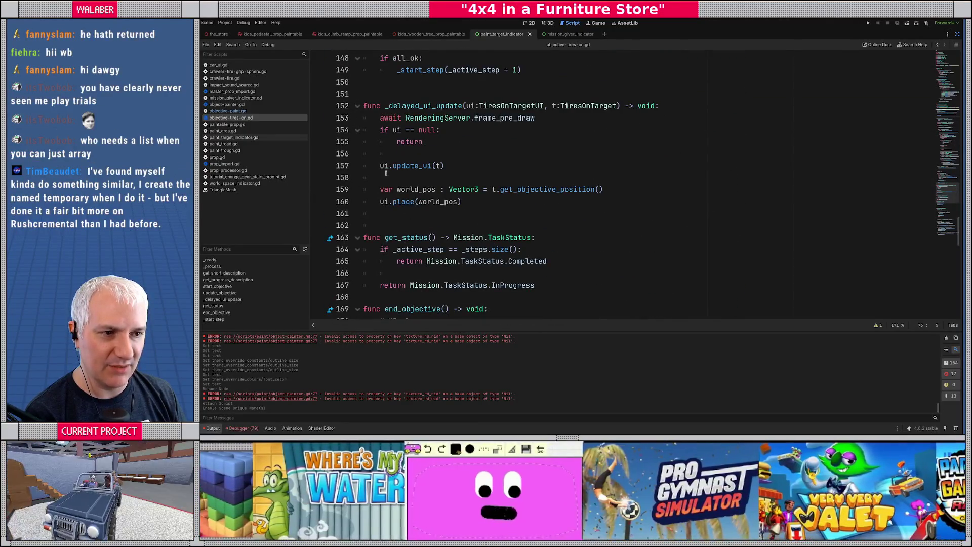
{"action": "mouse_move", "coordinate": [478, 202]}
{"action": "left_mouse_down"}
{"action": "mouse_move", "coordinate": [400, 119]}
{"action": "mouse_move", "coordinate": [363, 105]}
{"action": "left_mouse_up"}
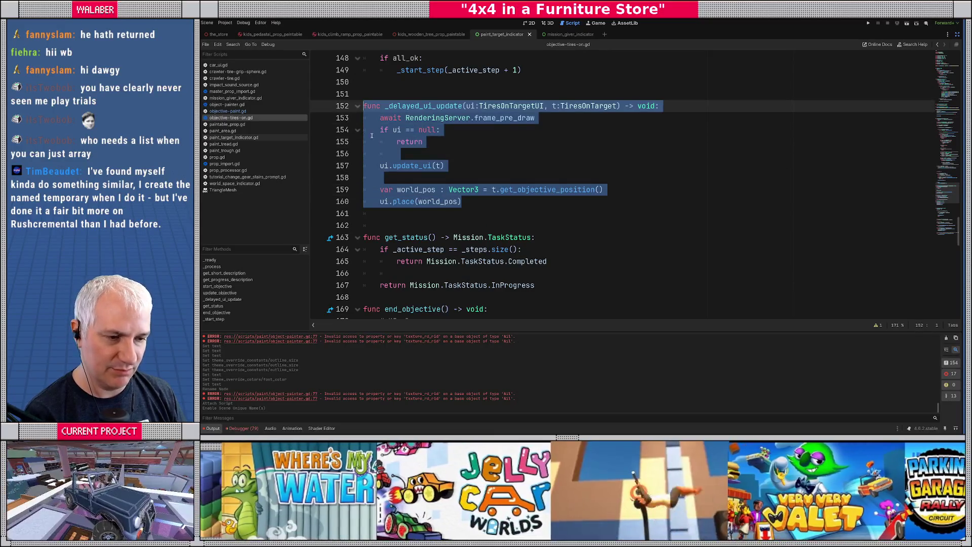
{"action": "scroll", "coordinate": [413, 219], "scroll_direction": "down", "scroll_amount": 1}
{"action": "scroll", "coordinate": [413, 219], "scroll_direction": "down", "scroll_amount": 2}
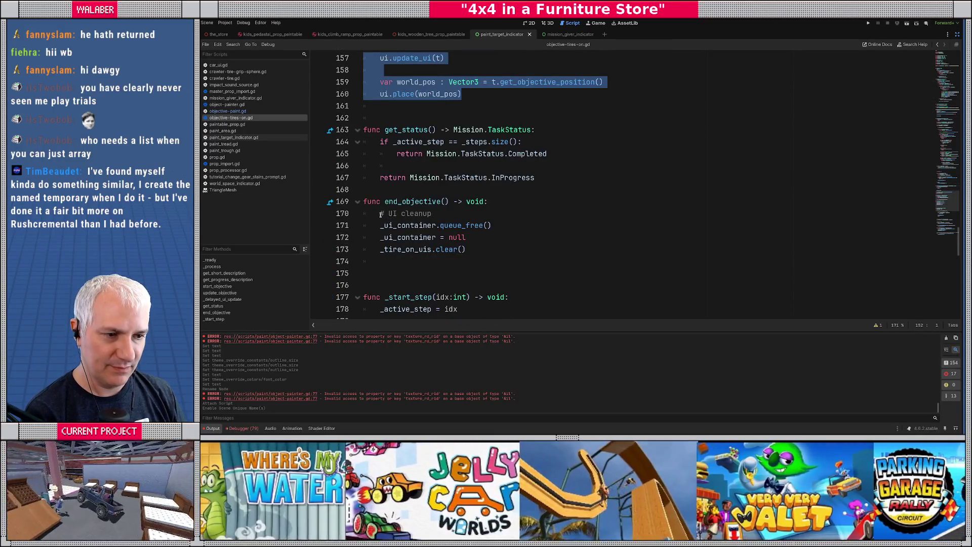
Glance at objective-paint.gd, return to objective-tires-on.gd, and review update_objective.
{"action": "left_click", "coordinate": [228, 111]}
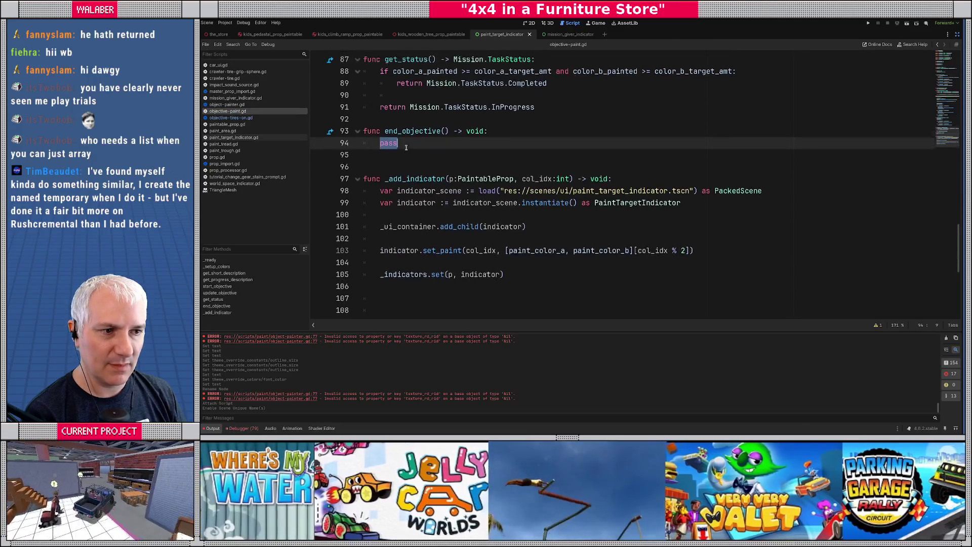
{"action": "key", "text": "alt+Left"}
{"action": "scroll", "coordinate": [420, 157], "scroll_direction": "up", "scroll_amount": 5}
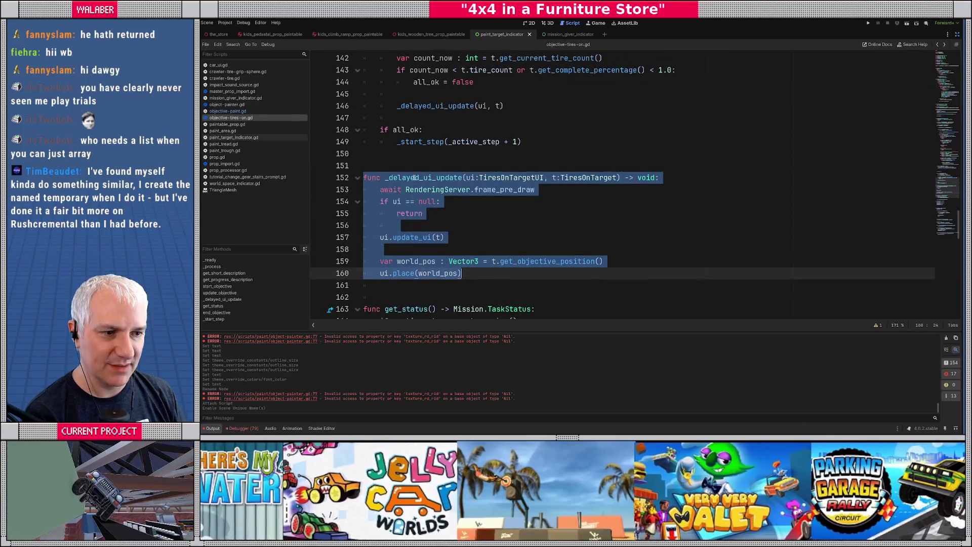
{"action": "scroll", "coordinate": [415, 177], "scroll_direction": "up", "scroll_amount": 19}
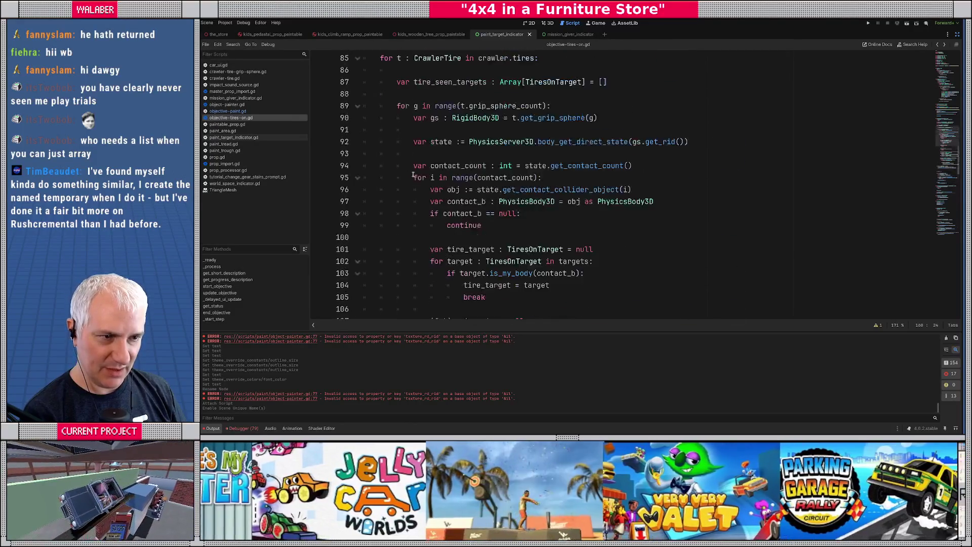
{"action": "scroll", "coordinate": [413, 175], "scroll_direction": "up", "scroll_amount": 5}
{"action": "scroll", "coordinate": [378, 152], "scroll_direction": "down", "scroll_amount": 18}
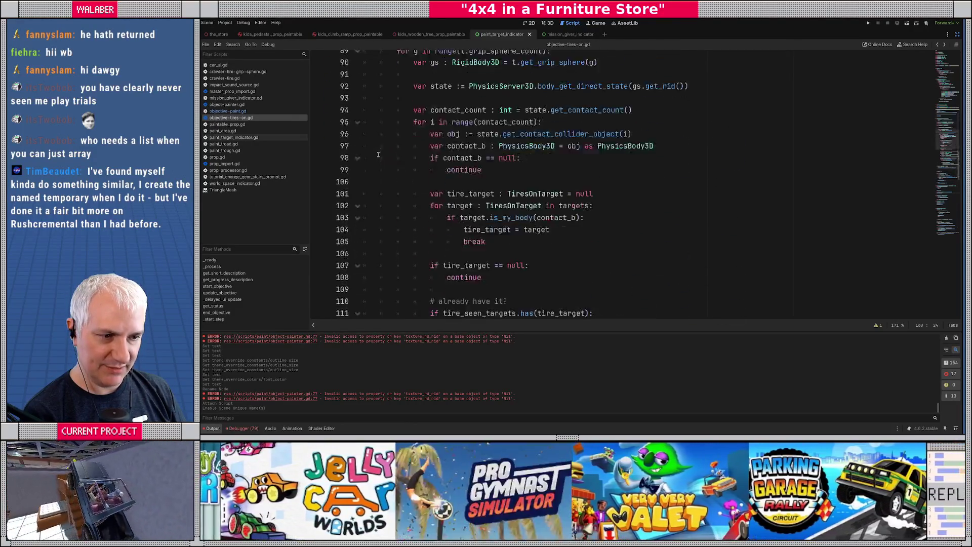
{"action": "scroll", "coordinate": [378, 155], "scroll_direction": "down", "scroll_amount": 2}
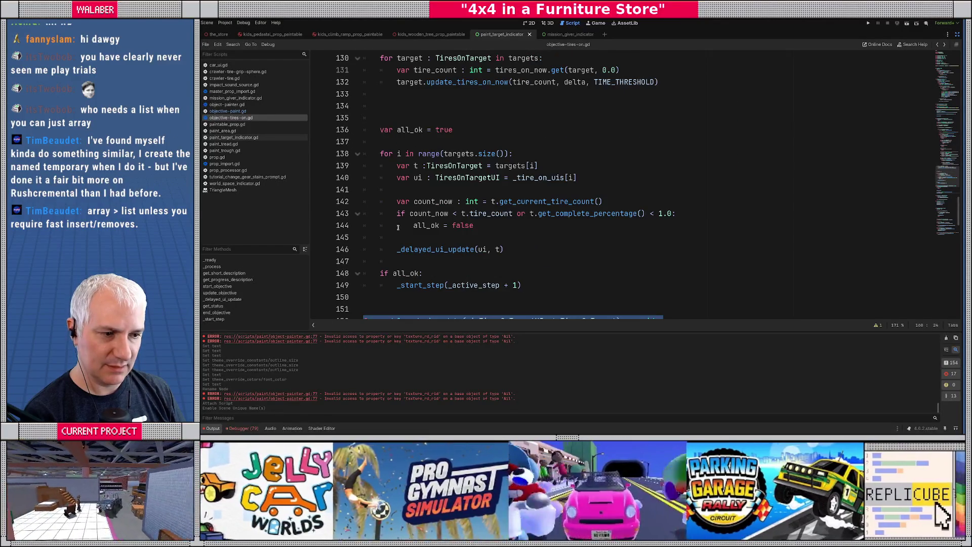
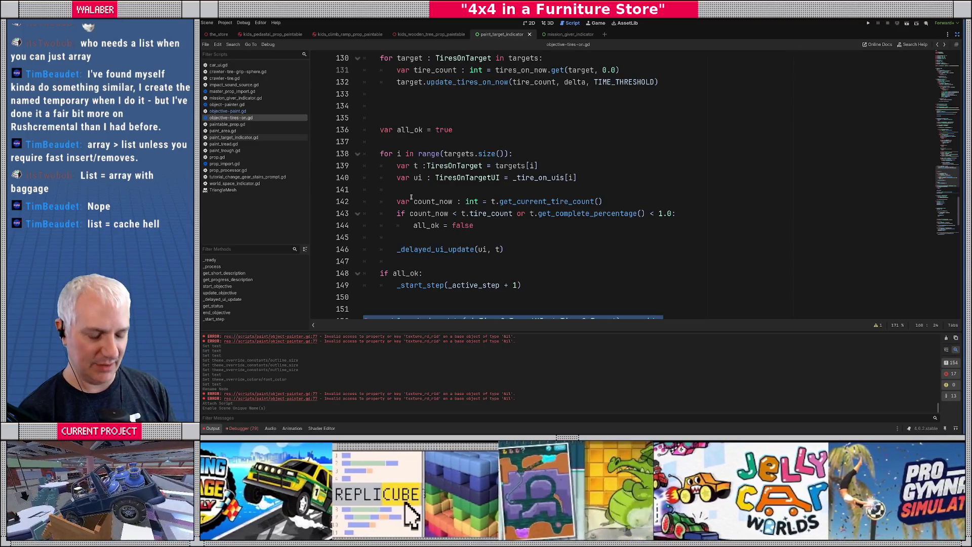
Select the per-target UI update for-loop (lines 138–146) in objective-tires-on.gd for reuse.
{"action": "left_click_drag", "start_coordinate": [391, 115], "coordinate": [427, 299]}
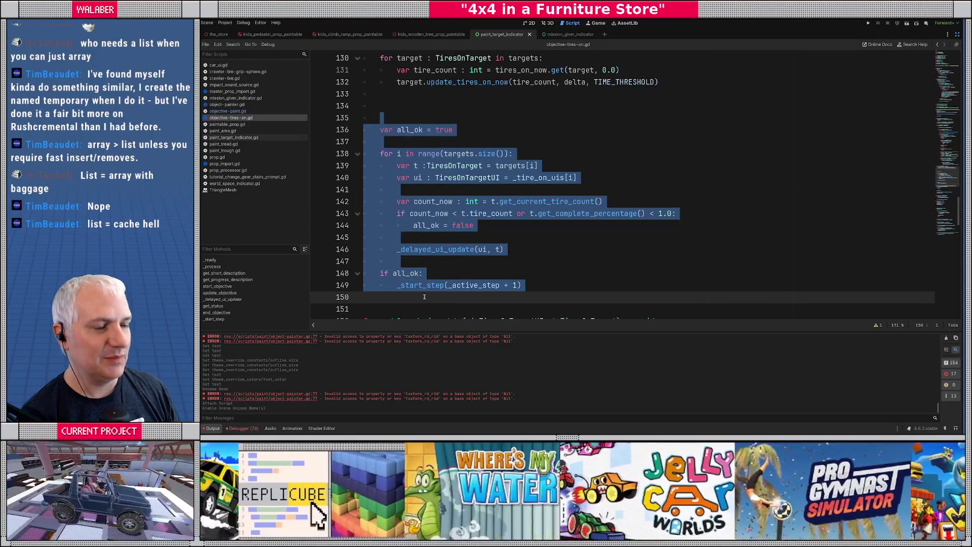
{"action": "left_click", "coordinate": [430, 109]}
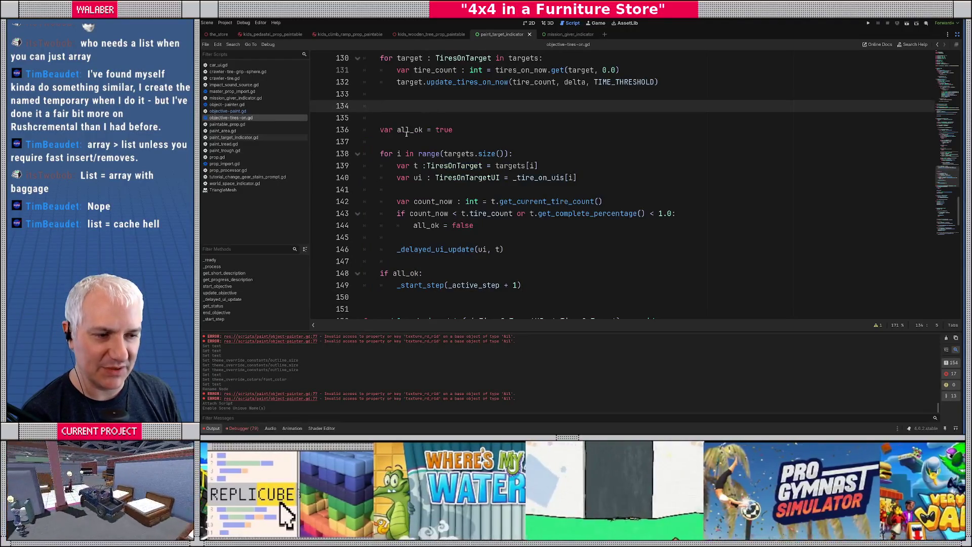
{"action": "left_click", "coordinate": [377, 120]}
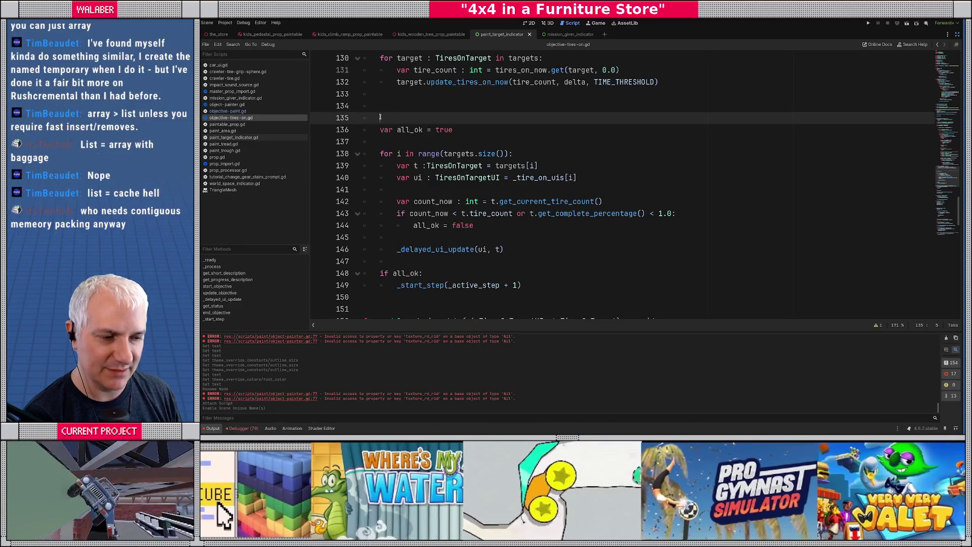
{"action": "left_click", "coordinate": [379, 130]}
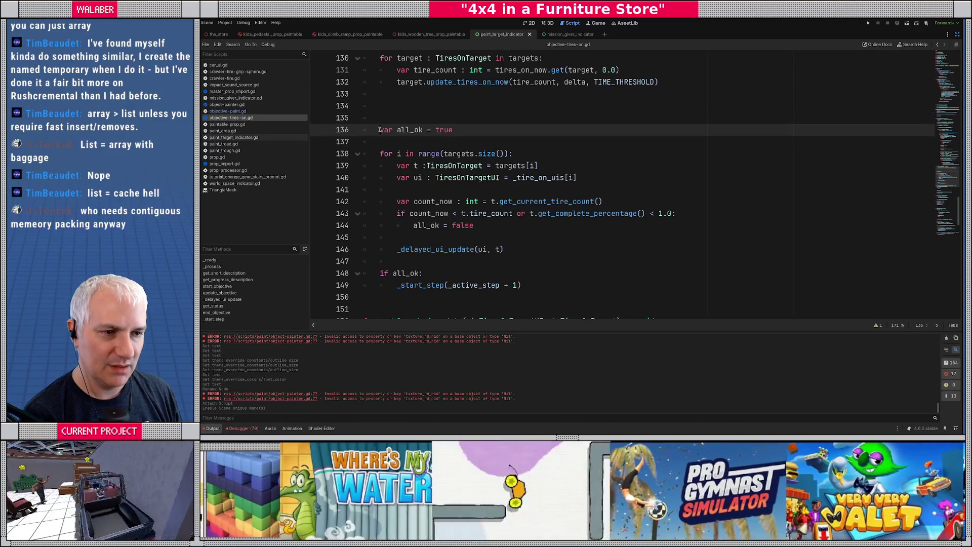
{"action": "left_click_drag", "start_coordinate": [384, 118], "coordinate": [485, 276]}
{"action": "key", "text": "Escape"}
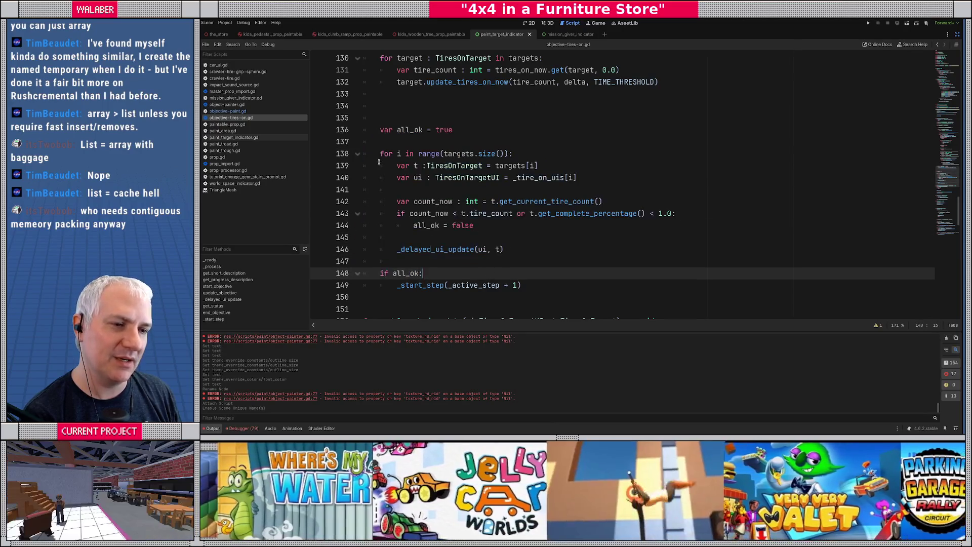
{"action": "mouse_move", "coordinate": [378, 153]}
{"action": "left_mouse_down"}
{"action": "mouse_move", "coordinate": [506, 167]}
{"action": "mouse_move", "coordinate": [506, 252]}
{"action": "left_mouse_up"}
{"action": "key", "text": "ctrl+c"}
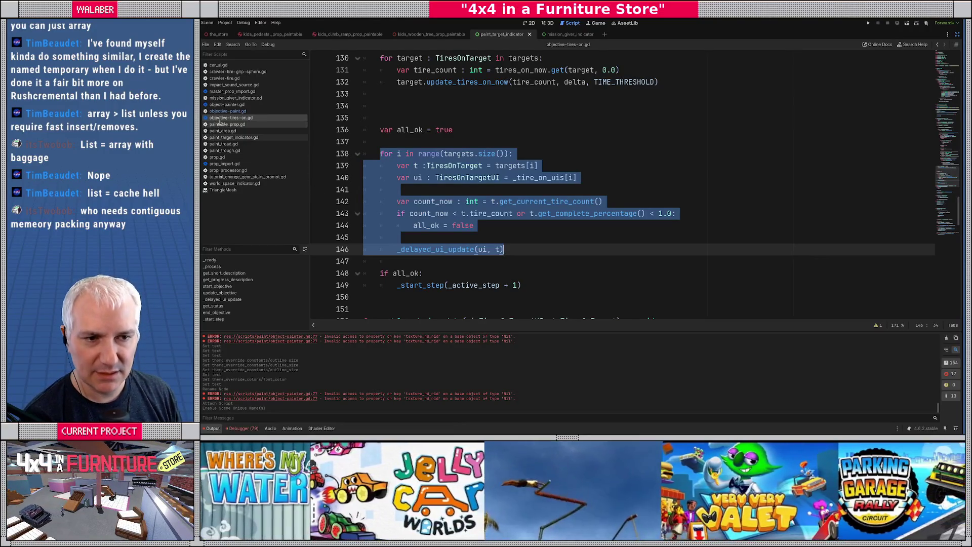
{"action": "left_click", "coordinate": [228, 111]}
Paste the loop into end_objective, then grab the UI cleanup lines from objective-tires-on.gd.
{"action": "key", "text": "ctrl+v"}
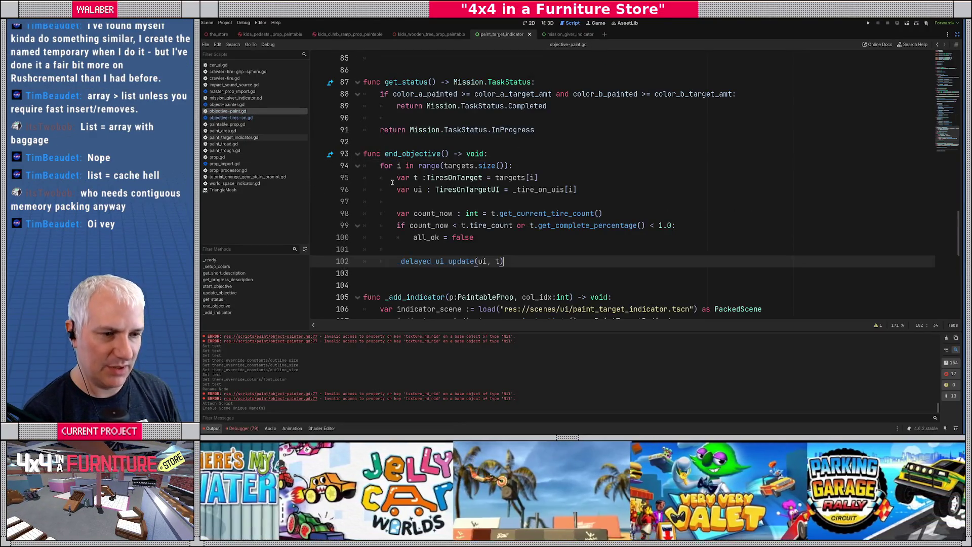
{"action": "key", "text": "alt+Left"}
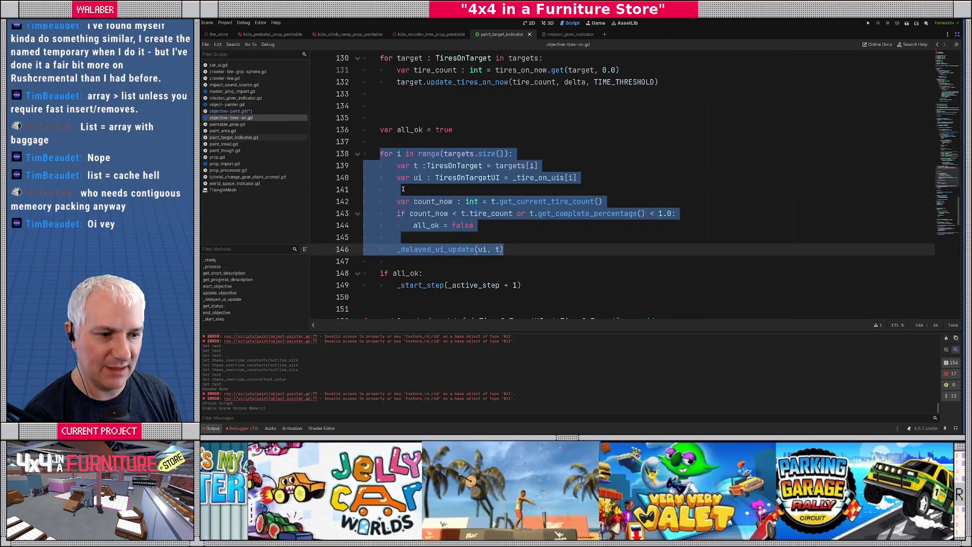
{"action": "scroll", "coordinate": [397, 199], "scroll_direction": "down", "scroll_amount": 7}
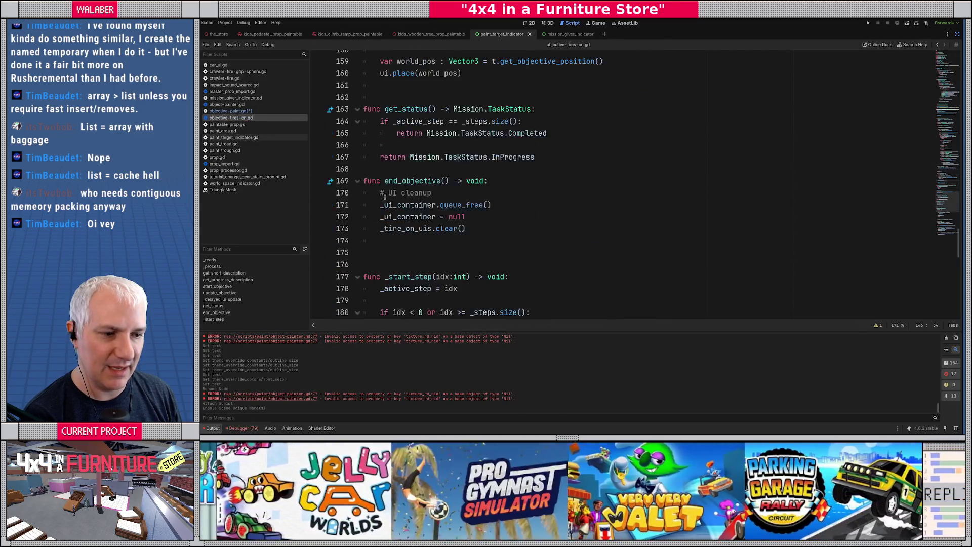
{"action": "left_click_drag", "start_coordinate": [379, 178], "coordinate": [465, 213]}
{"action": "key", "text": "ctrl+c"}
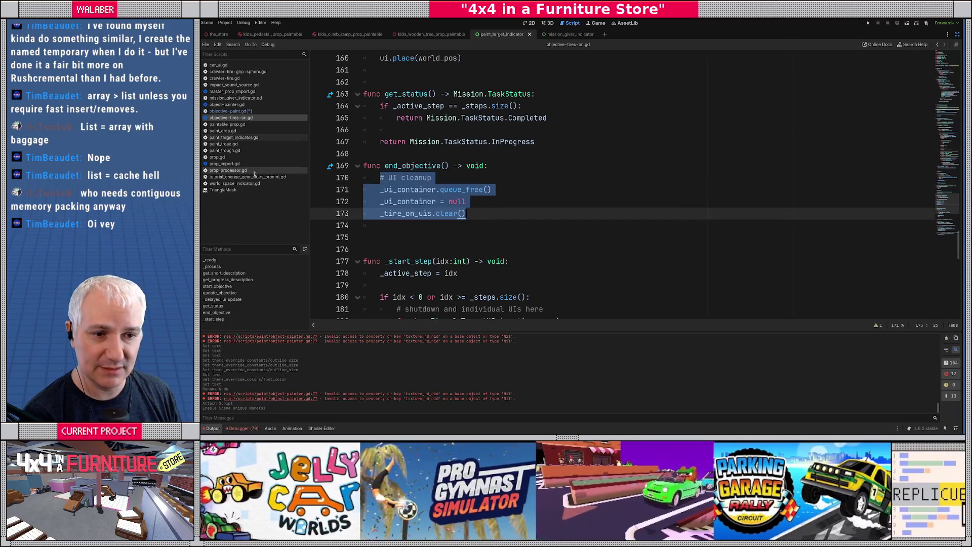
Paste the UI cleanup lines at the top of end_objective in objective-paint.gd.
{"action": "left_click", "coordinate": [231, 111]}
{"action": "scroll", "coordinate": [389, 231], "scroll_direction": "down", "scroll_amount": 5}
{"action": "scroll", "coordinate": [388, 232], "scroll_direction": "up", "scroll_amount": 5}
{"action": "left_click", "coordinate": [384, 178]}
{"action": "left_click", "coordinate": [490, 154]}
{"action": "key", "text": "Return"}
{"action": "key", "text": "ctrl+v"}
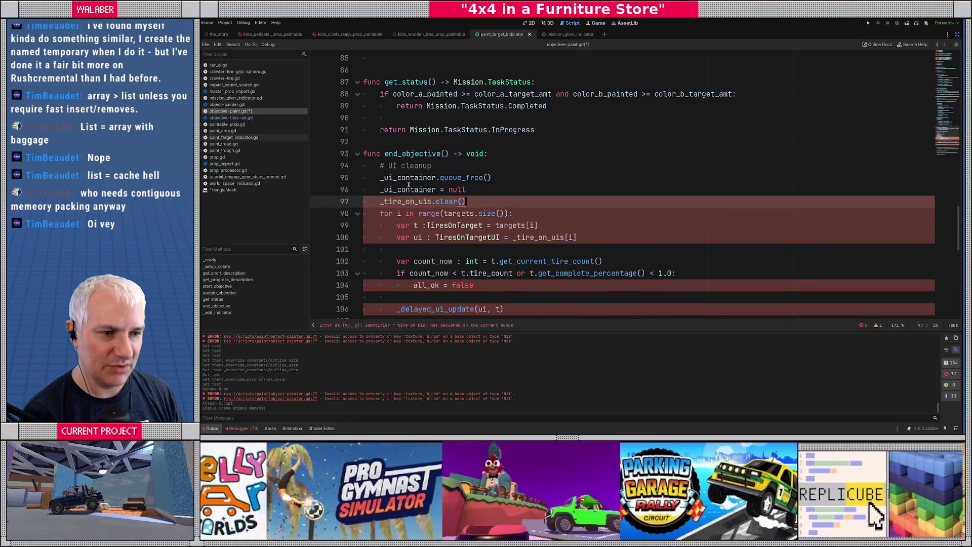
Rename _tire_on_uis to _indicators and delete the leftover pasted for-loop.
{"action": "double_click", "coordinate": [407, 201]}
{"action": "type", "text": "_indi"}
{"action": "key", "text": "Return"}
{"action": "key", "text": "End"}
{"action": "scroll", "coordinate": [409, 205], "scroll_direction": "down", "scroll_amount": 2}
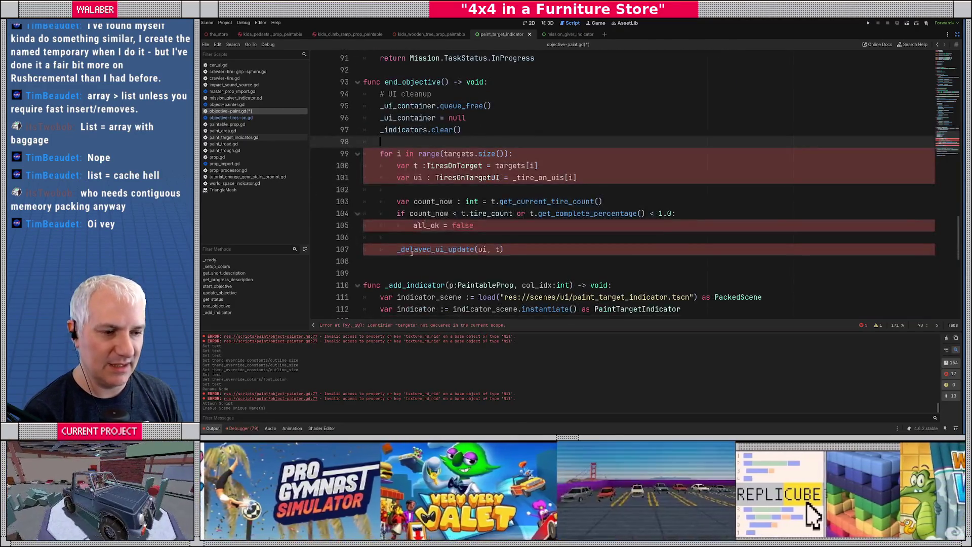
{"action": "left_click_drag", "start_coordinate": [380, 141], "coordinate": [385, 262]}
{"action": "key", "text": "Delete"}
{"action": "scroll", "coordinate": [410, 229], "scroll_direction": "up", "scroll_amount": 5}
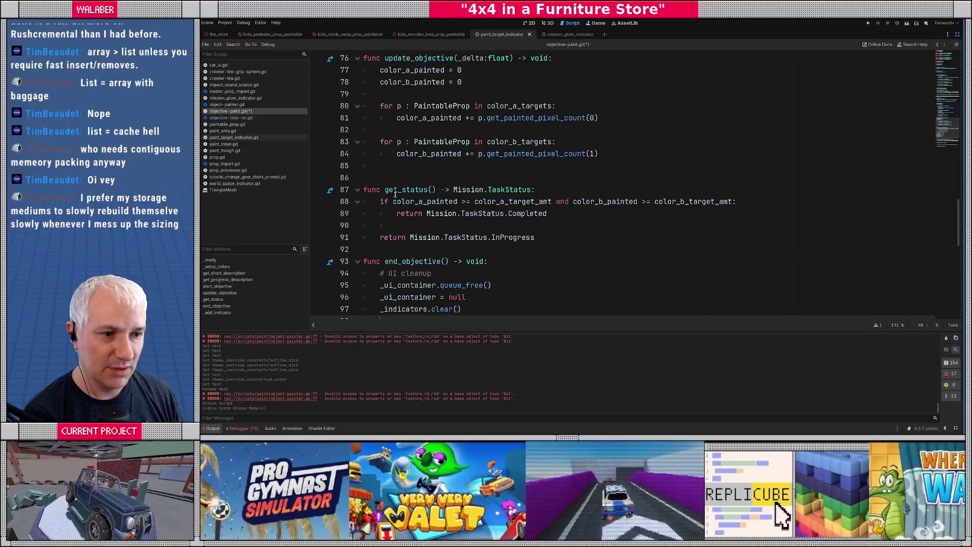
{"action": "scroll", "coordinate": [411, 229], "scroll_direction": "up", "scroll_amount": 3}
{"action": "scroll", "coordinate": [391, 176], "scroll_direction": "down", "scroll_amount": 2}
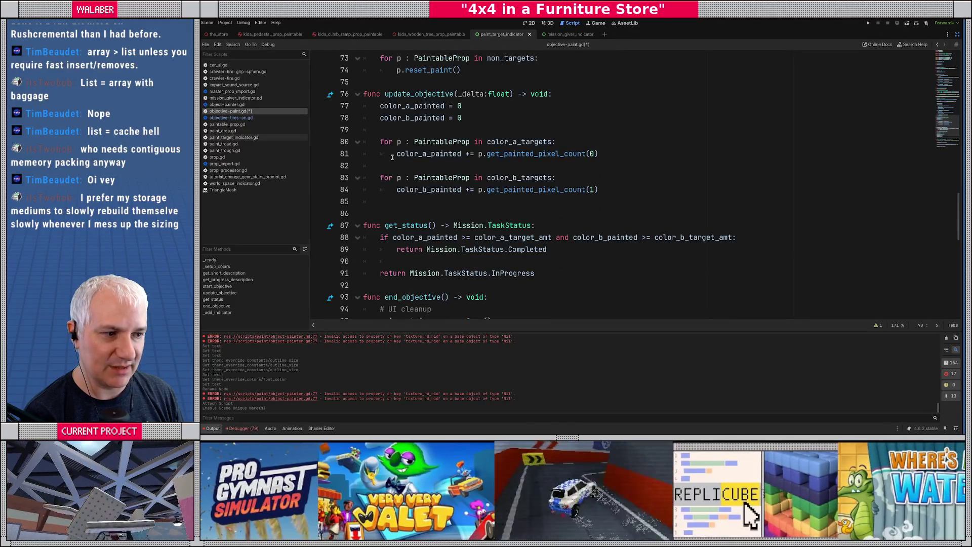
Add a '# update the indicators' comment after the color_b count line and paste the loop below it.
{"action": "left_click", "coordinate": [619, 191]}
{"action": "key", "text": "Return"}
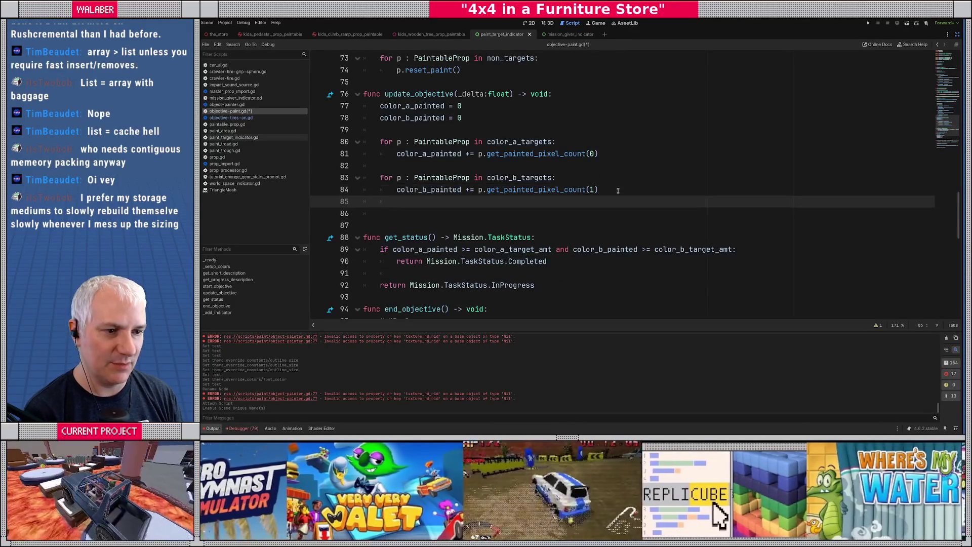
{"action": "key", "text": "Return"}
{"action": "type", "text": "# update the"}
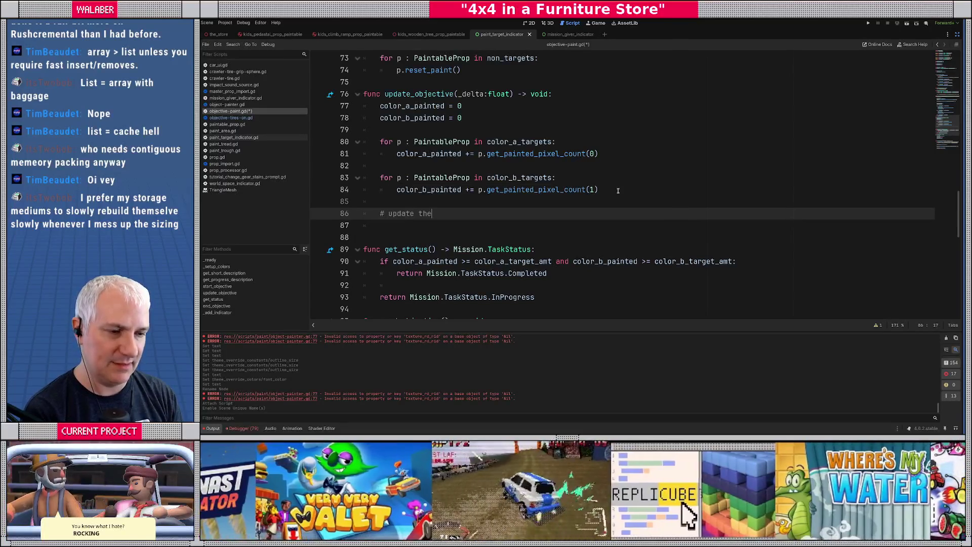
{"action": "type", "text": " indicators"}
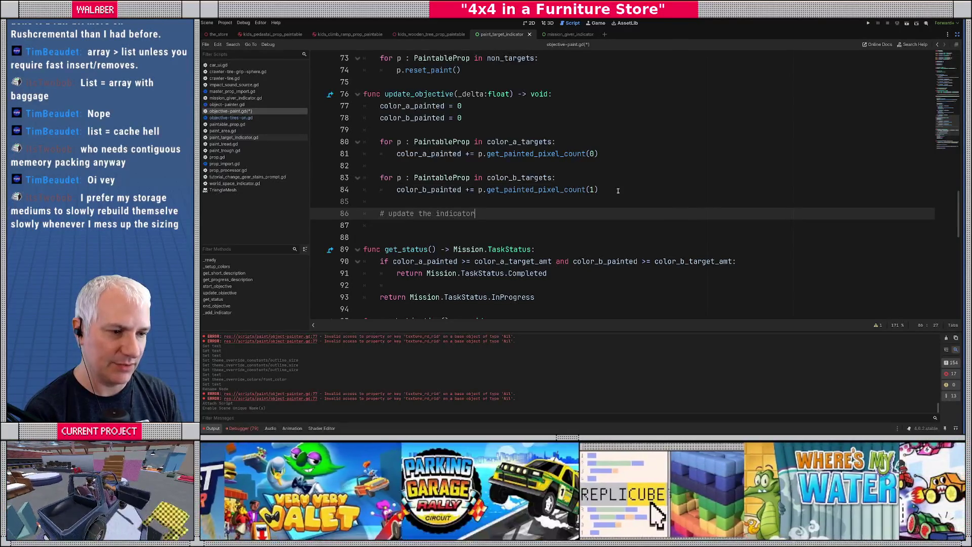
{"action": "key", "text": "Return"}
{"action": "key", "text": "Return"}
{"action": "key", "text": "ctrl+v"}
Grab _delayed_ui_update from objective-tires-on.gd via cut-and-undo, then add a blank line after the loop.
{"action": "left_click", "coordinate": [277, 118]}
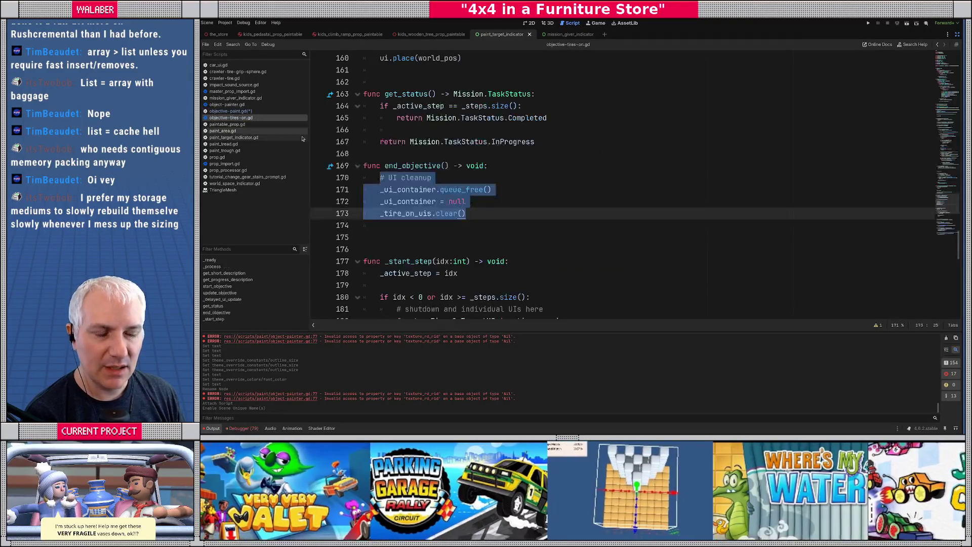
{"action": "scroll", "coordinate": [431, 180], "scroll_direction": "down", "scroll_amount": 5}
{"action": "scroll", "coordinate": [431, 180], "scroll_direction": "up", "scroll_amount": 6}
{"action": "mouse_move", "coordinate": [464, 163]}
{"action": "left_mouse_down"}
{"action": "mouse_move", "coordinate": [390, 58]}
{"action": "mouse_move", "coordinate": [385, 165]}
{"action": "left_mouse_up"}
{"action": "key", "text": "ctrl+x"}
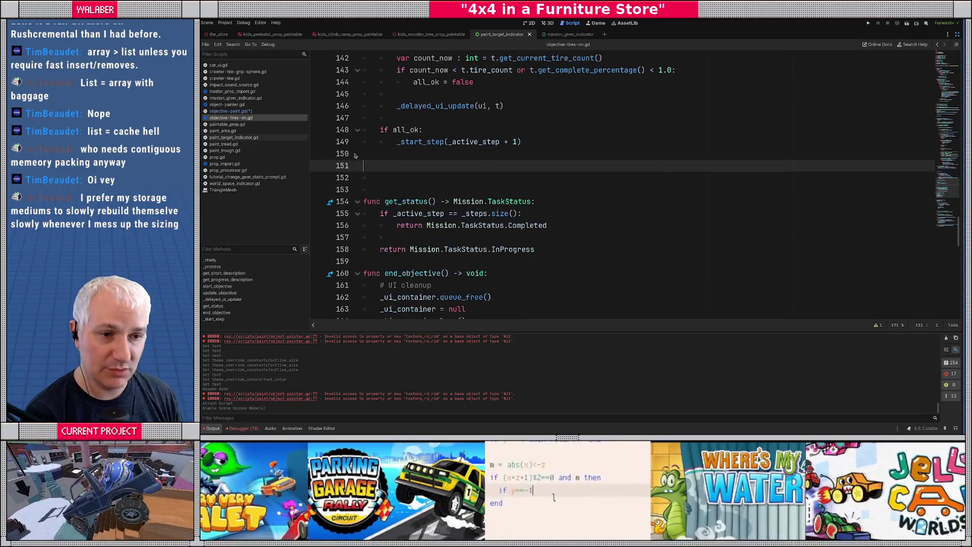
{"action": "key", "text": "ctrl+z"}
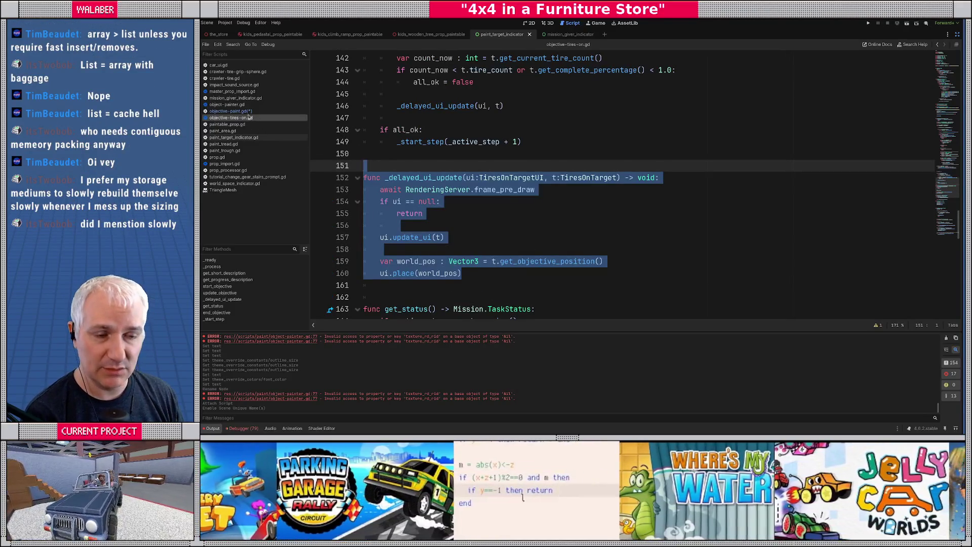
{"action": "left_click", "coordinate": [231, 111]}
{"action": "scroll", "coordinate": [395, 192], "scroll_direction": "down", "scroll_amount": 3}
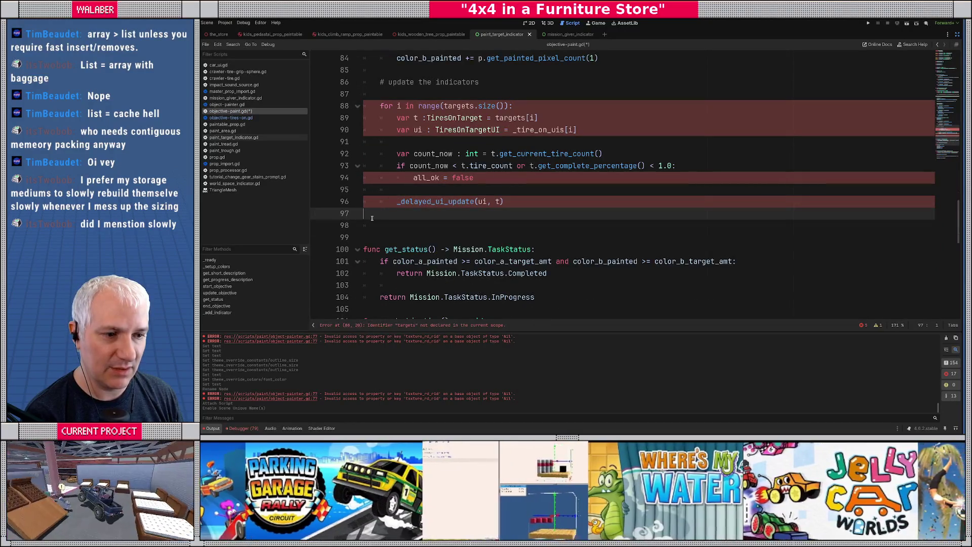
{"action": "key", "text": "Return"}
{"action": "scroll", "coordinate": [372, 218], "scroll_direction": "up", "scroll_amount": 3}
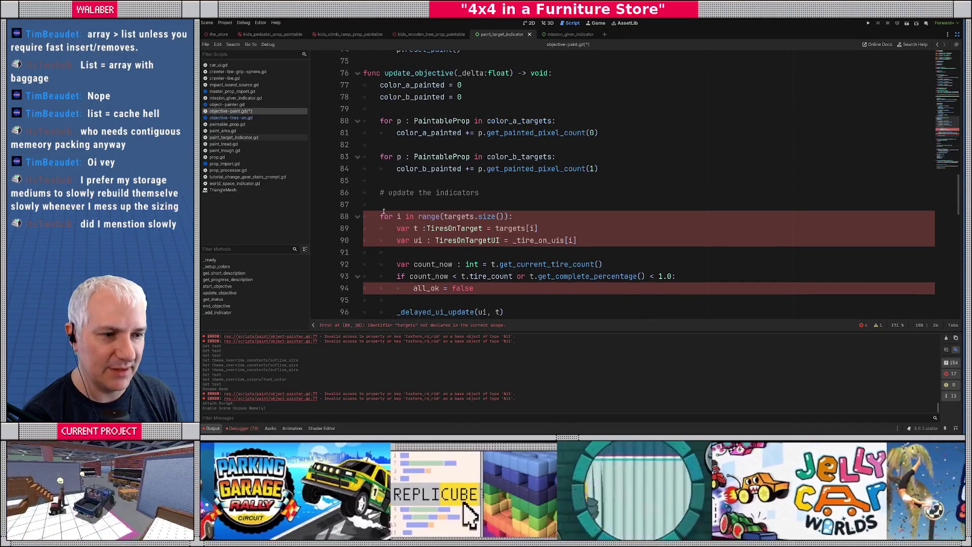
Replace targets with _indicators and retype the loop variable as p : PaintableProp.
{"action": "left_click", "coordinate": [391, 205]}
{"action": "key", "text": "ctrl+shift+k"}
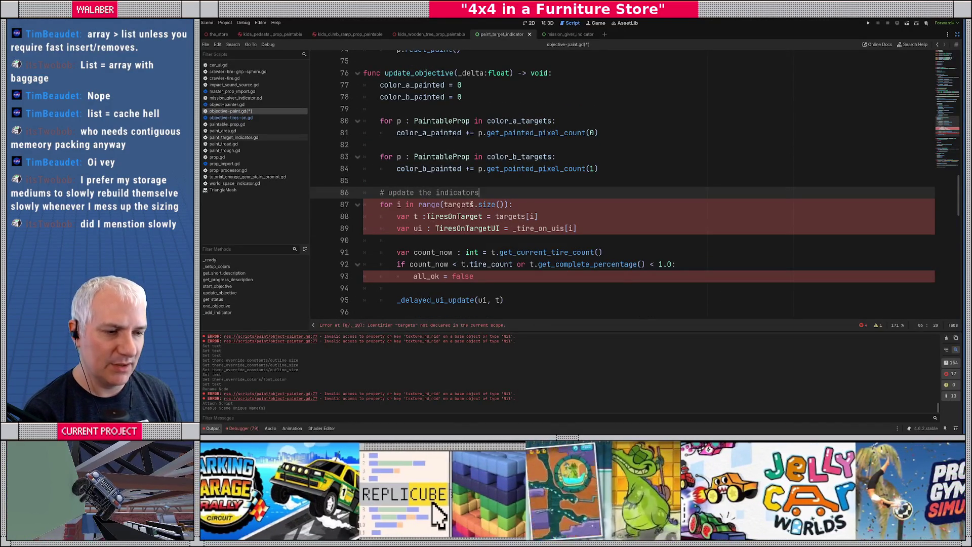
{"action": "double_click", "coordinate": [459, 204]}
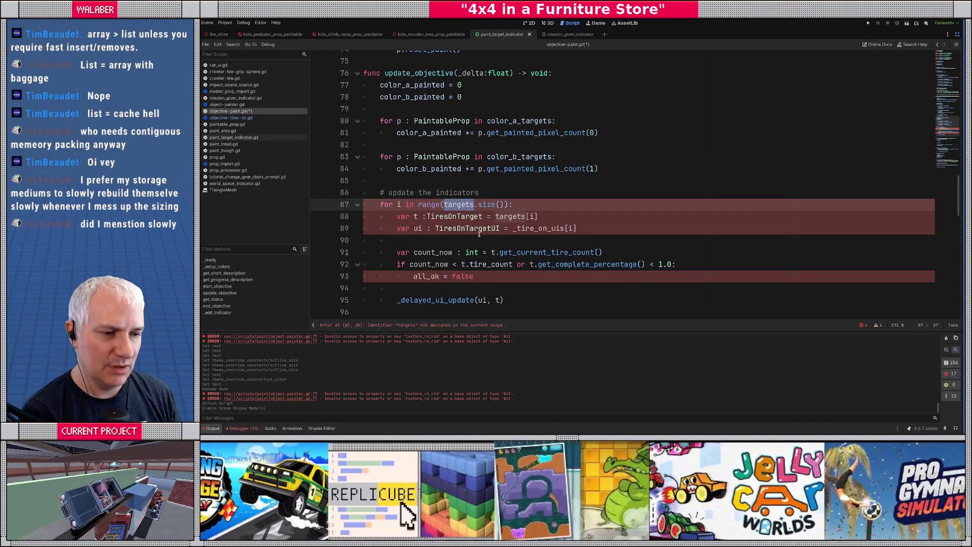
{"action": "type", "text": "_ind"}
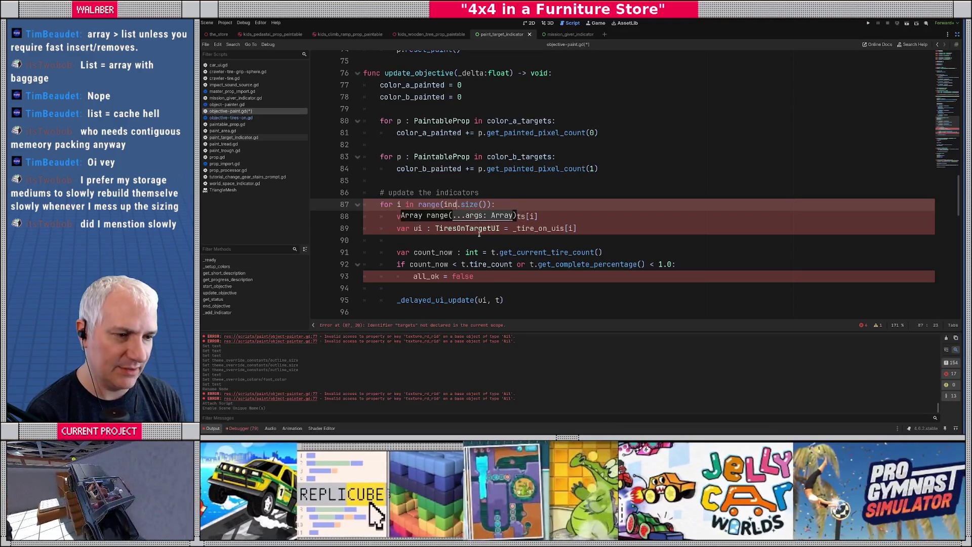
{"action": "key", "text": "Return"}
{"action": "double_click", "coordinate": [415, 216]}
{"action": "type", "text": "p"}
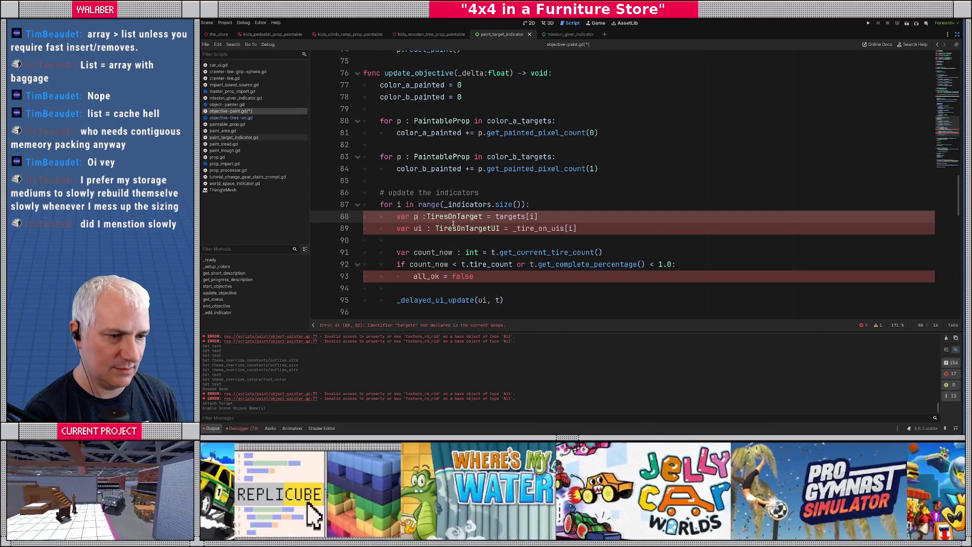
{"action": "double_click", "coordinate": [455, 217]}
{"action": "type", "text": "Pa"}
{"action": "key", "text": "Return"}
{"action": "key", "text": "End"}
{"action": "key", "text": "shift+ctrl+Left"}
{"action": "key", "text": "shift+ctrl+Left"}
{"action": "key", "text": "shift+ctrl+Left"}
{"action": "type", "text": "_ind"}
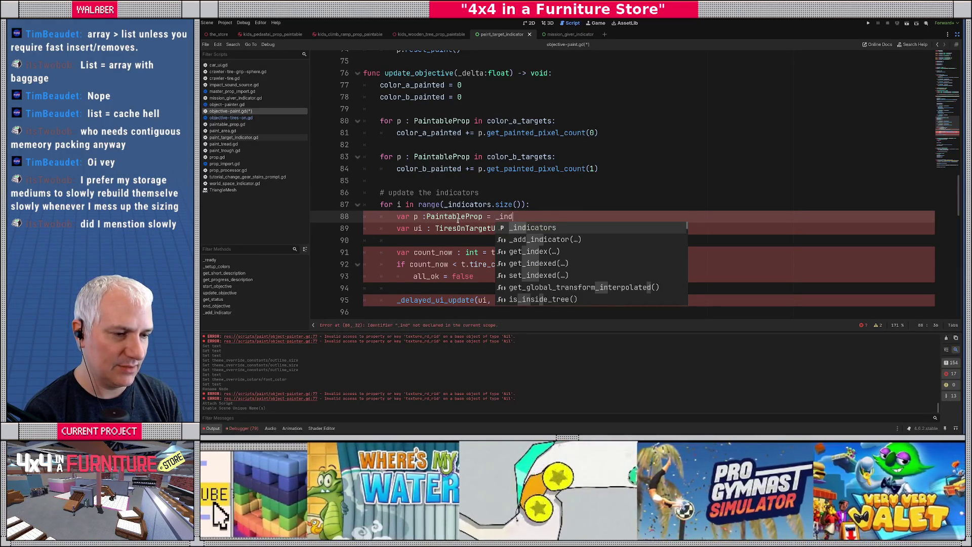
{"action": "key", "text": "Return"}
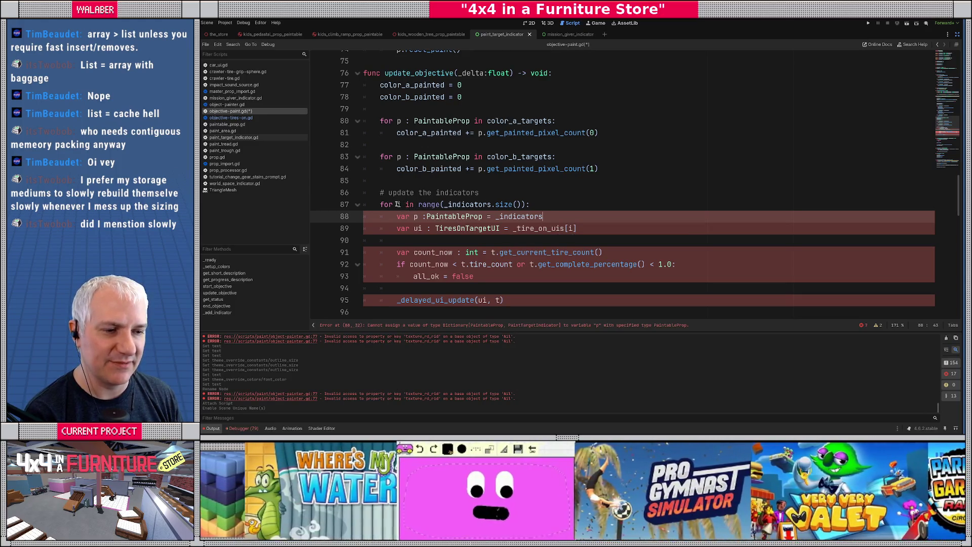
Rewrite the loop header to 'for p : PaintableProp in _indicators:' and delete the old p declaration.
{"action": "left_click_drag", "start_coordinate": [398, 204], "coordinate": [584, 203]}
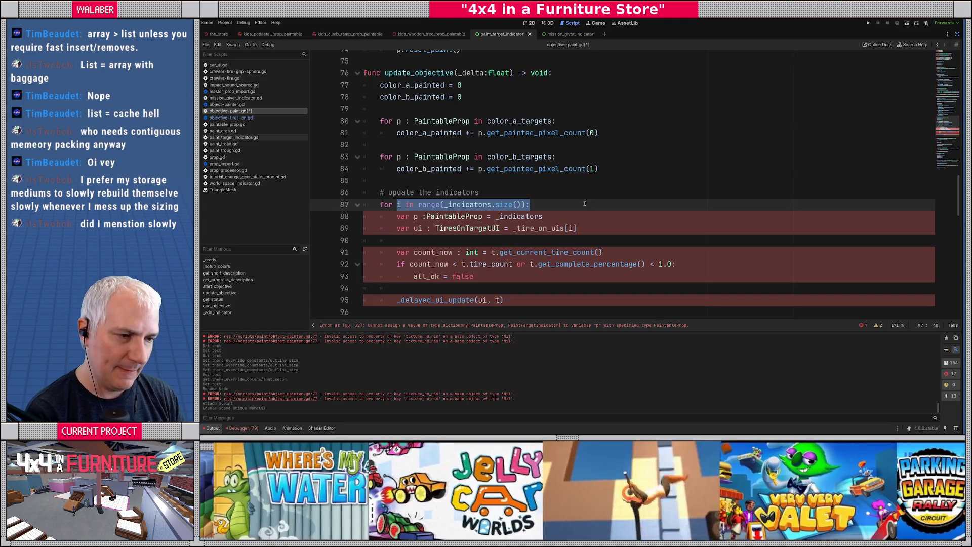
{"action": "type", "text": "p : Painta"}
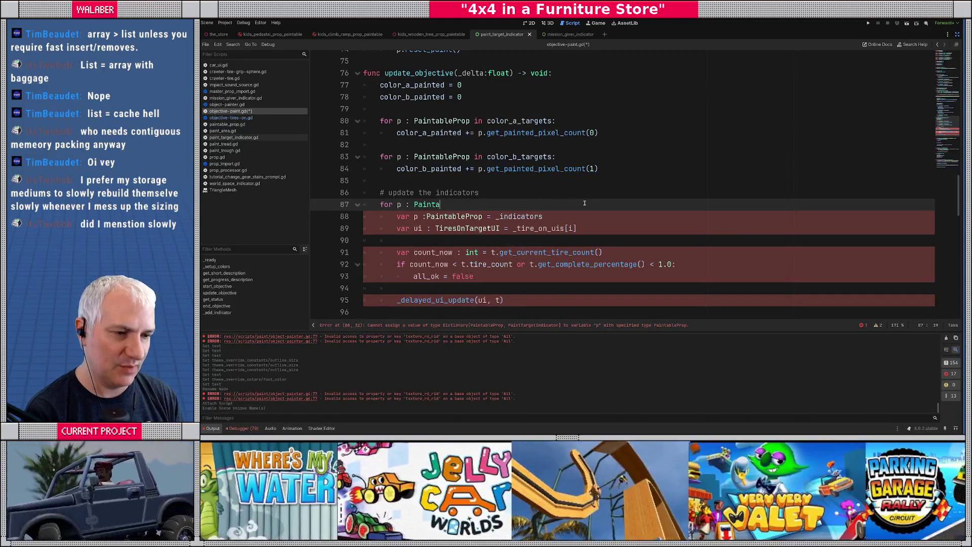
{"action": "key", "text": "Return"}
{"action": "type", "text": "in _indicators:"}
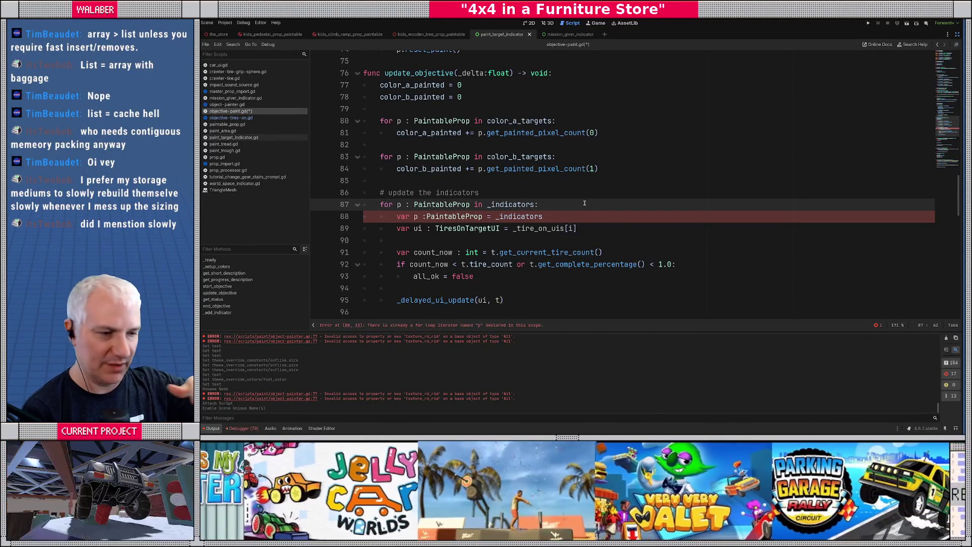
{"action": "double_click", "coordinate": [399, 205]}
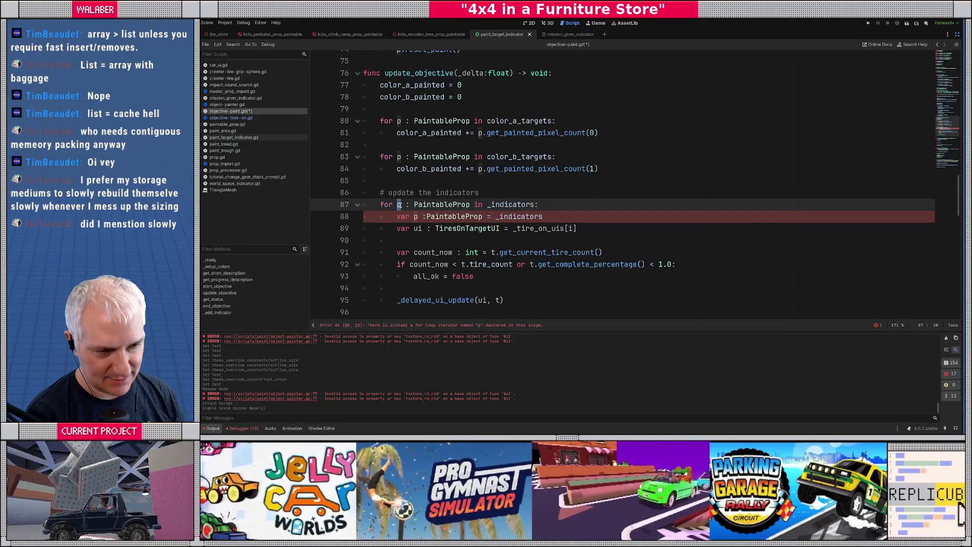
{"action": "left_click_drag", "start_coordinate": [397, 215], "coordinate": [567, 221]}
{"action": "key", "text": "BackSpace"}
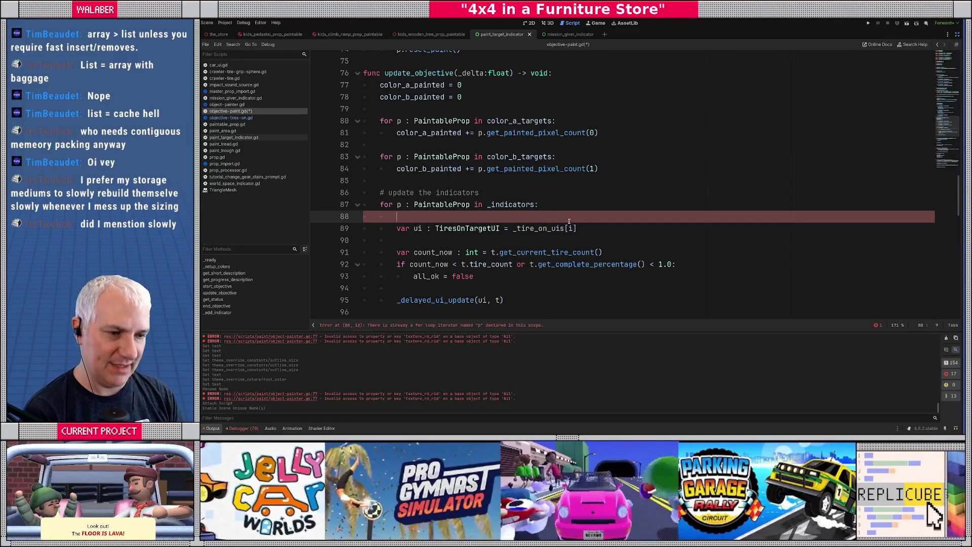
{"action": "key", "text": "ctrl+shift+k"}
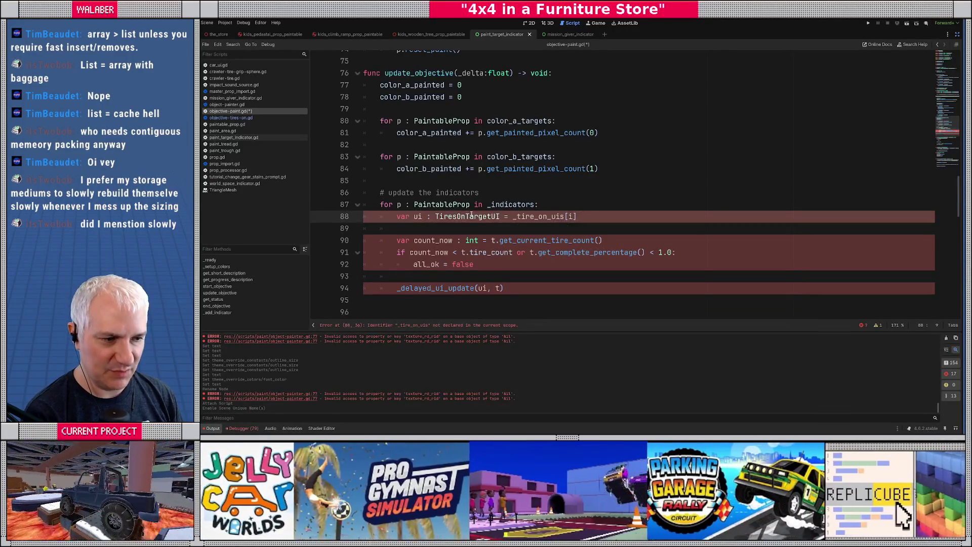
Change the ui line to 'var ui : PaintTargetIndicator = _indicators[p]' with a blank line after.
{"action": "double_click", "coordinate": [469, 217]}
{"action": "type", "text": "Pai"}
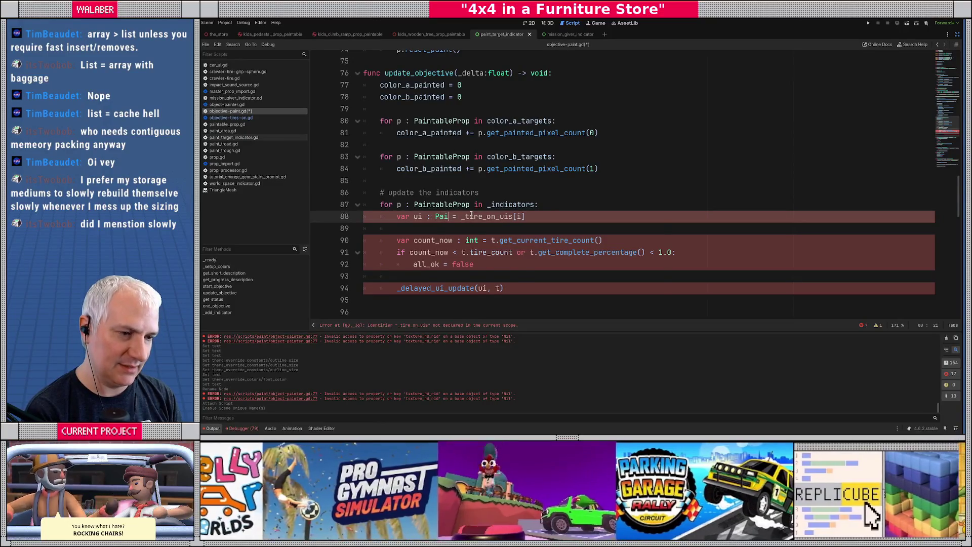
{"action": "type", "text": "ntTar"}
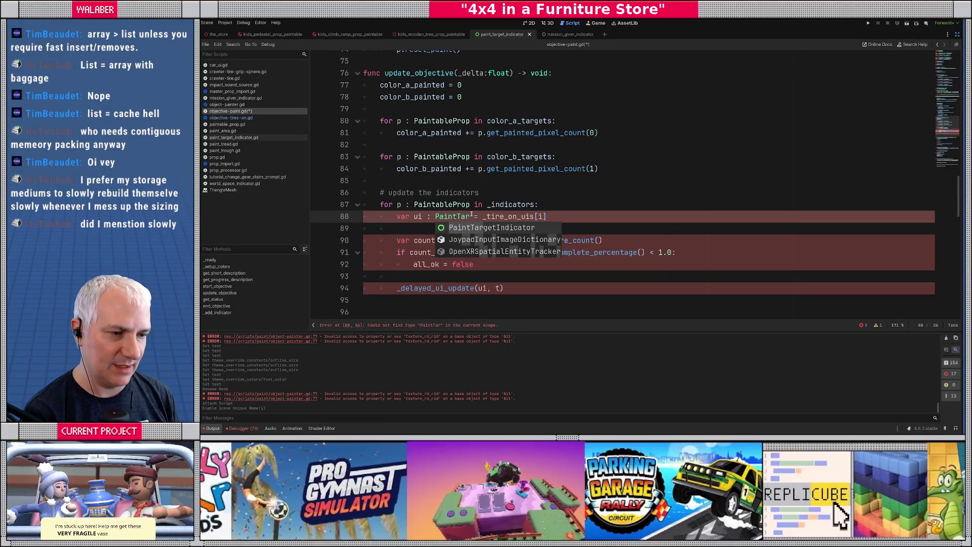
{"action": "key", "text": "Return"}
{"action": "key", "text": "shift+End"}
{"action": "type", "text": "_in"}
{"action": "key", "text": "Return"}
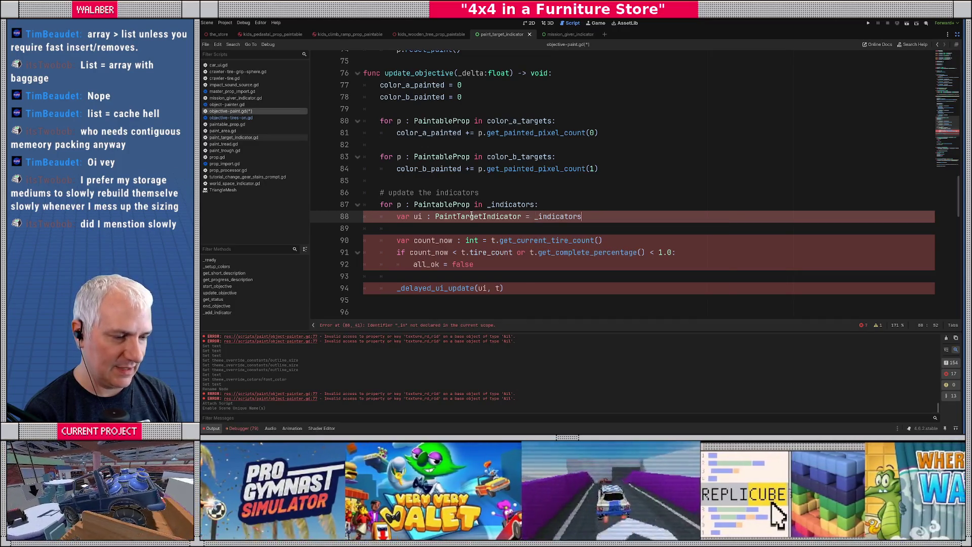
{"action": "type", "text": "[p]"}
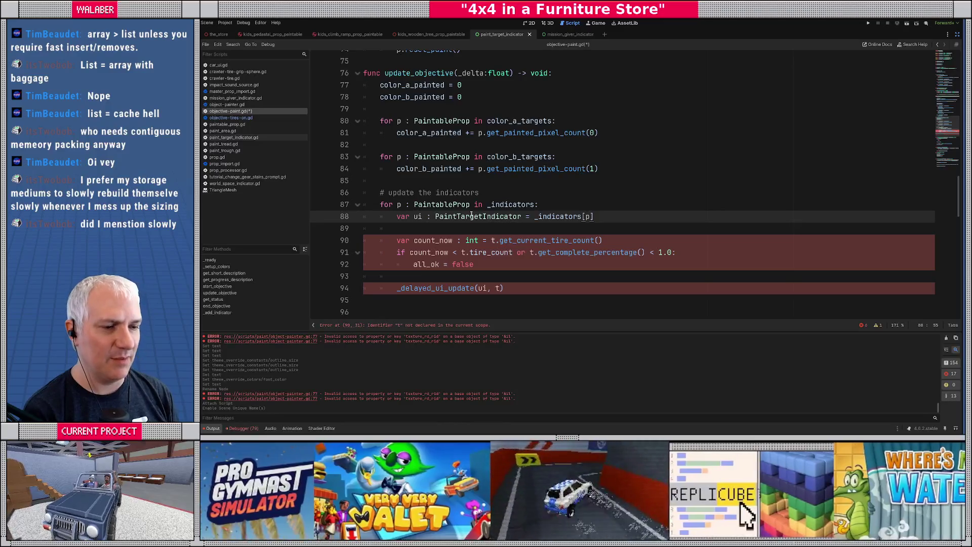
{"action": "key", "text": "Return"}
{"action": "left_click", "coordinate": [462, 204]}
{"action": "left_click_drag", "start_coordinate": [380, 204], "coordinate": [470, 205]}
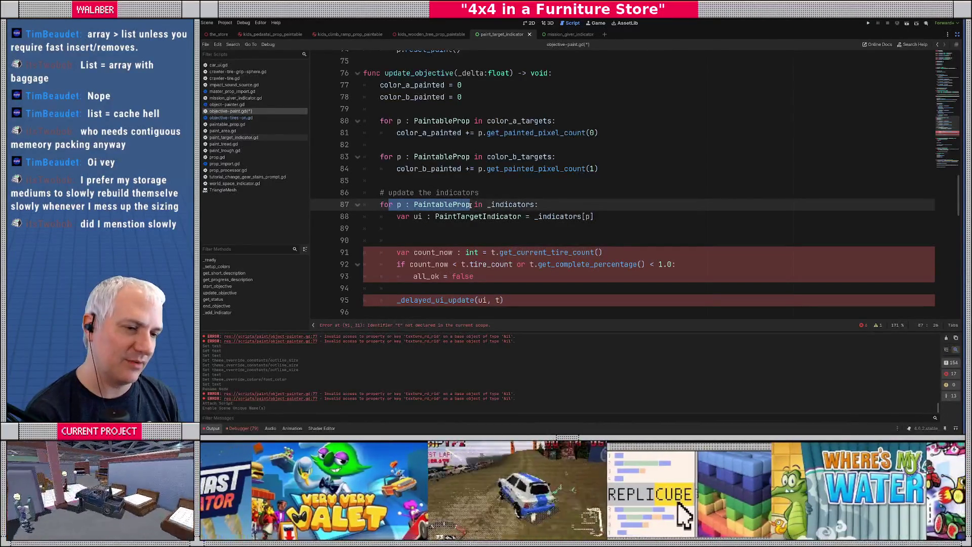
{"action": "left_click", "coordinate": [450, 228]}
{"action": "scroll", "coordinate": [450, 236], "scroll_direction": "down", "scroll_amount": 2}
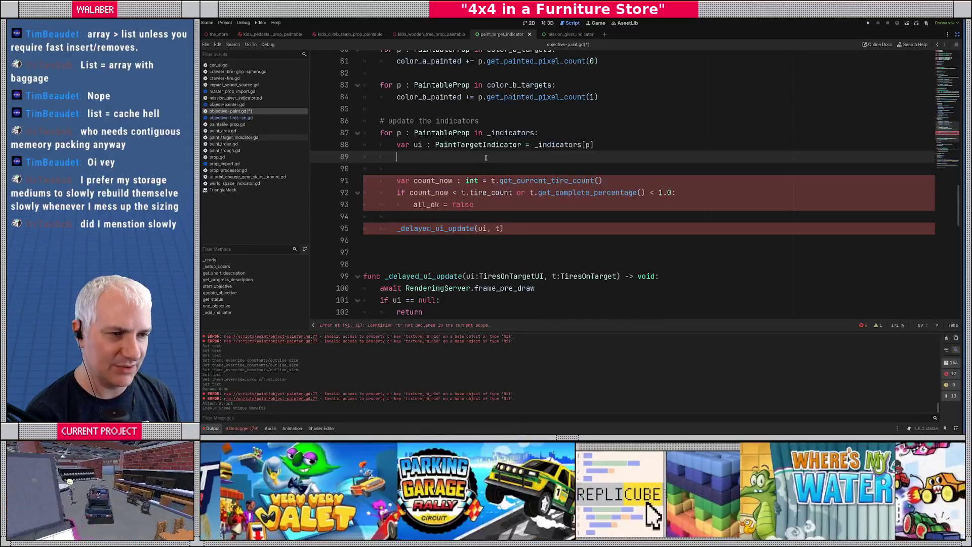
Remove the extra blank line and start 'var count := p.get_painted_pixel_count(' inside the loop.
{"action": "left_click", "coordinate": [385, 134]}
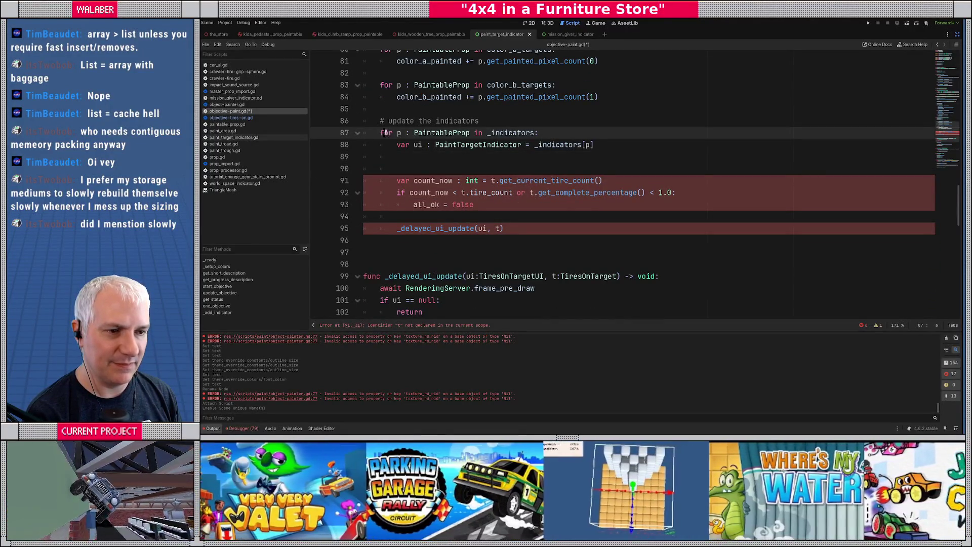
{"action": "left_click", "coordinate": [420, 167]}
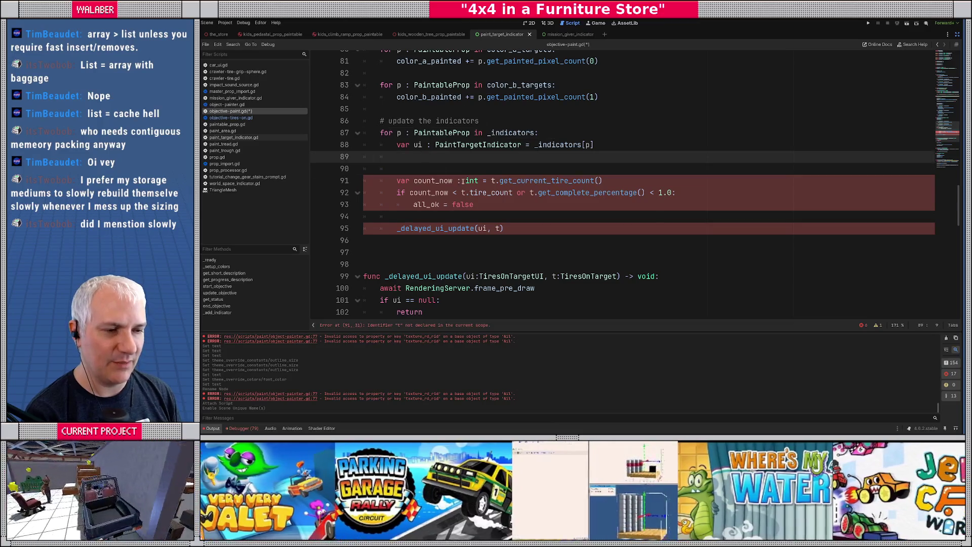
{"action": "key", "text": "BackSpace"}
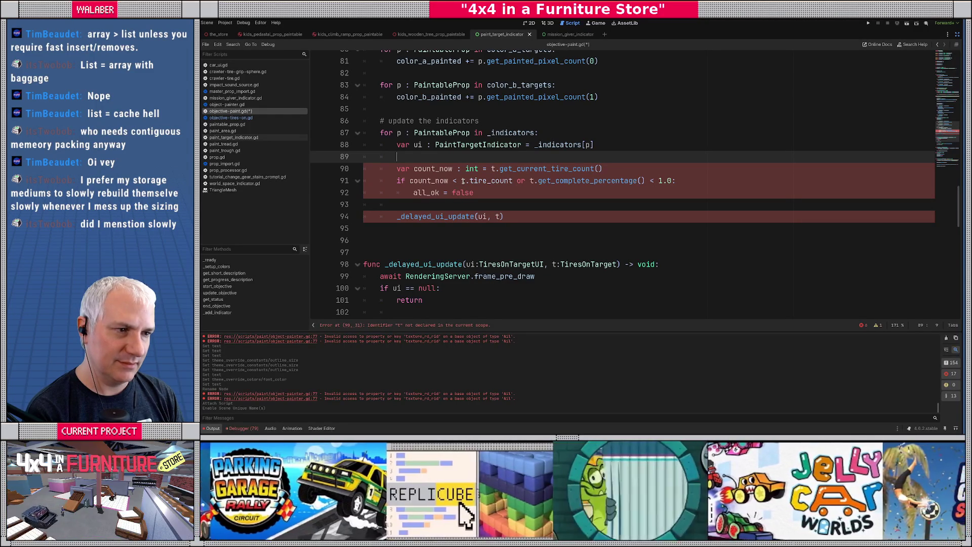
{"action": "key", "text": "Return"}
{"action": "type", "text": "va"}
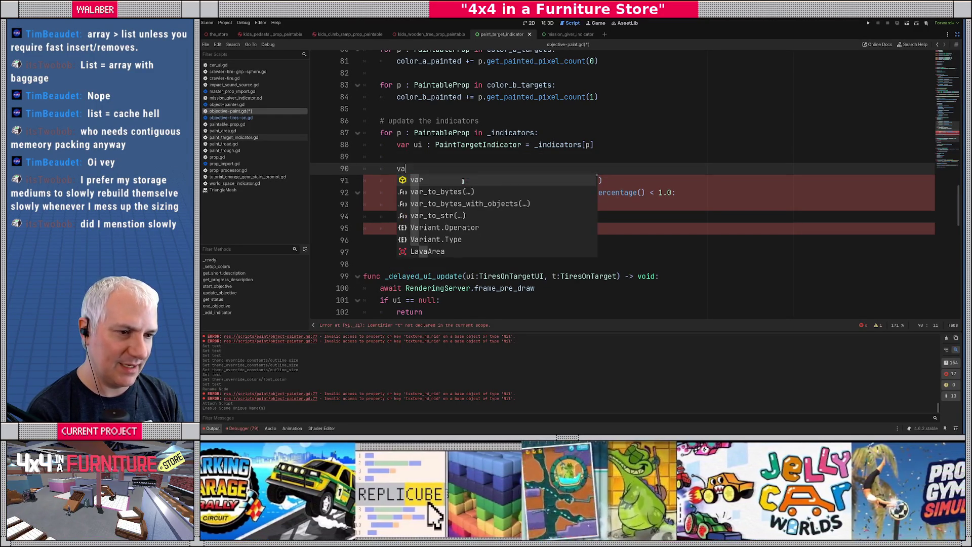
{"action": "key", "text": "Return"}
{"action": "type", "text": "count :"}
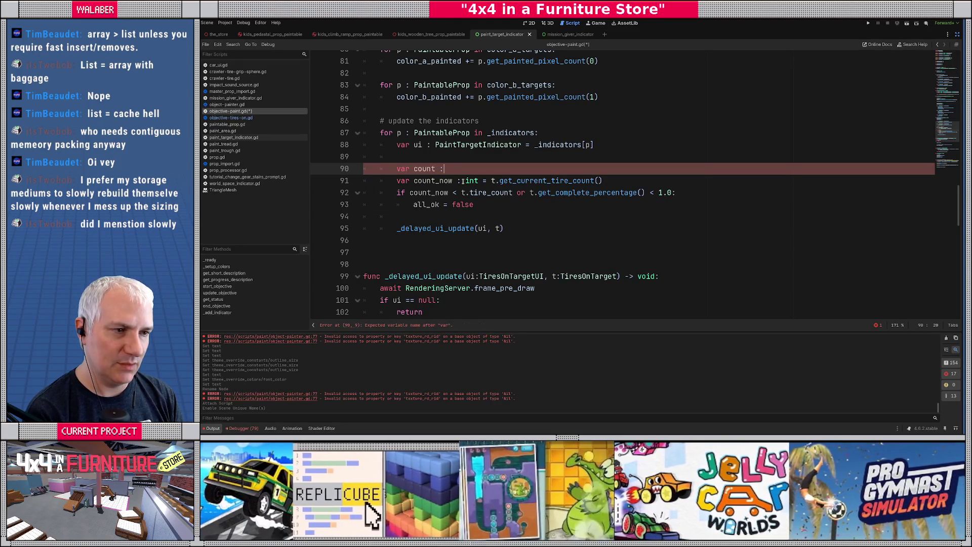
{"action": "type", "text": "= p.get_"}
{"action": "key", "text": "Return"}
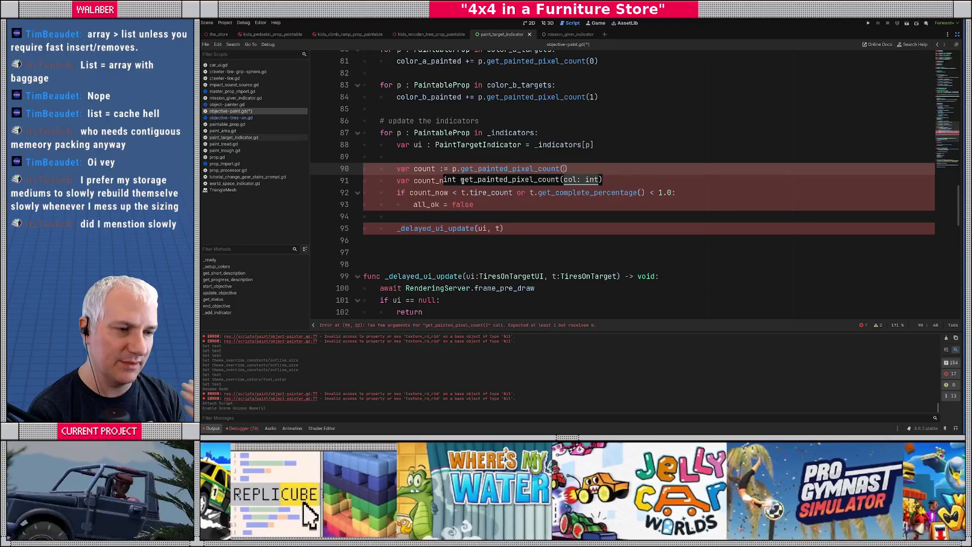
Pass ui.col_idx as the colour and add 'if count < p.get_total_paintable_pixels():'.
{"action": "type", "text": "ui.c"}
{"action": "key", "text": "Return"}
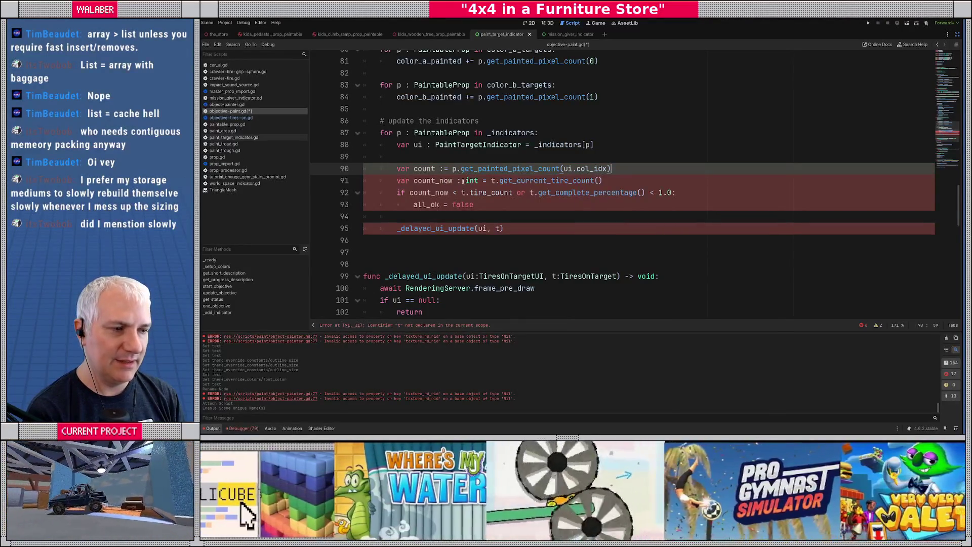
{"action": "key", "text": "Return"}
{"action": "type", "text": "if"}
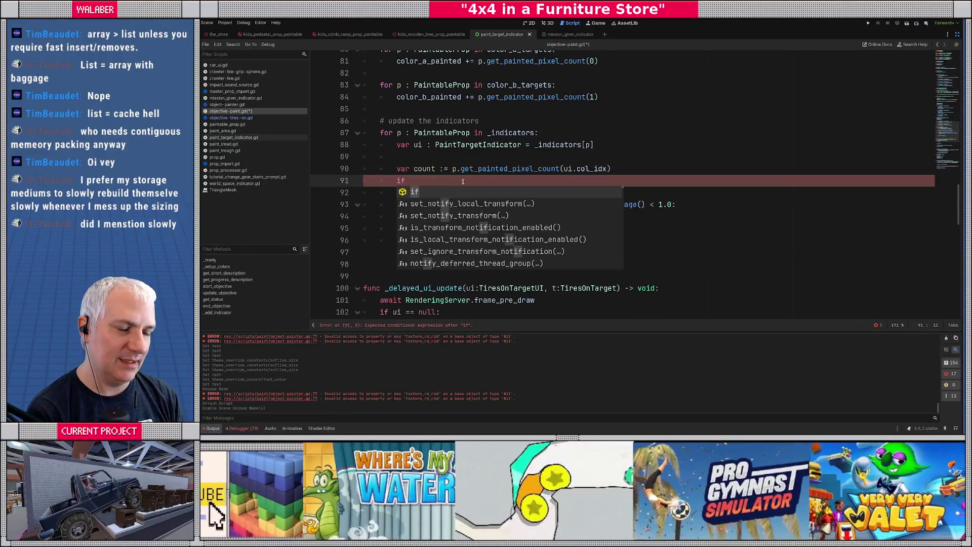
{"action": "type", "text": " count < "}
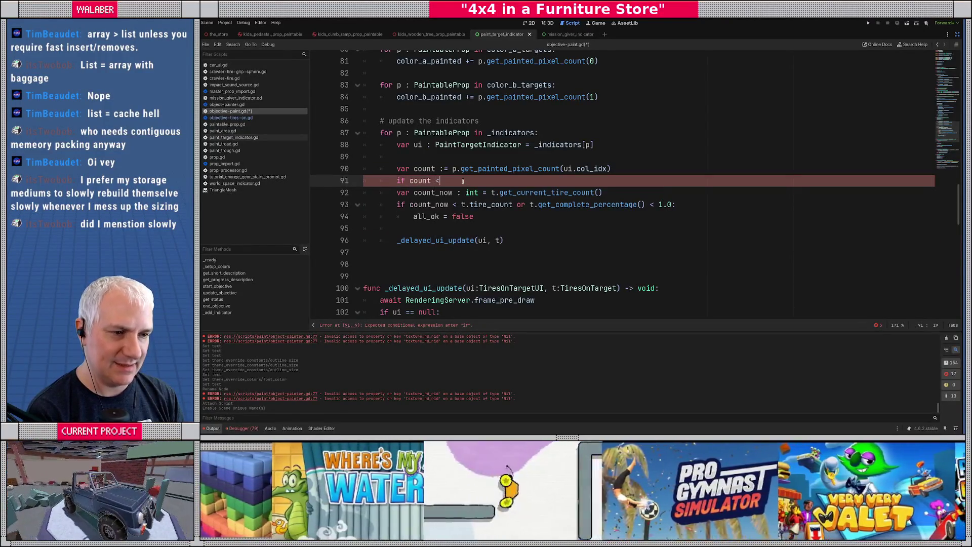
{"action": "type", "text": "p.get_tot"}
{"action": "key", "text": "Return"}
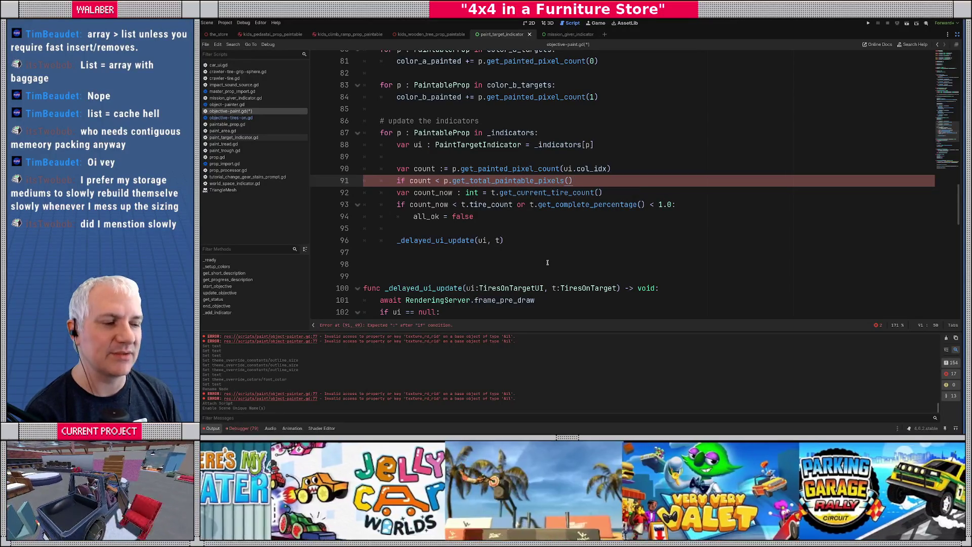
{"action": "double_click", "coordinate": [492, 181]}
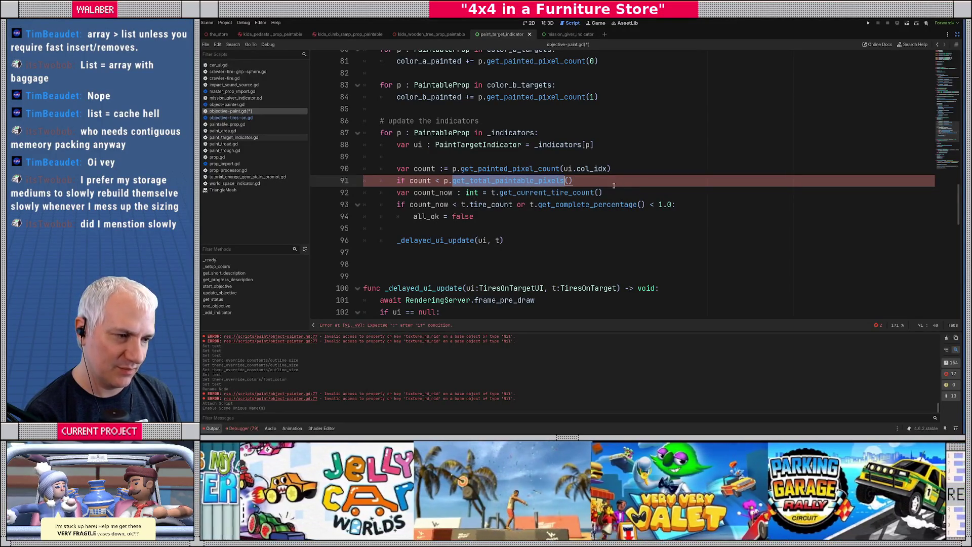
{"action": "left_click", "coordinate": [614, 185]}
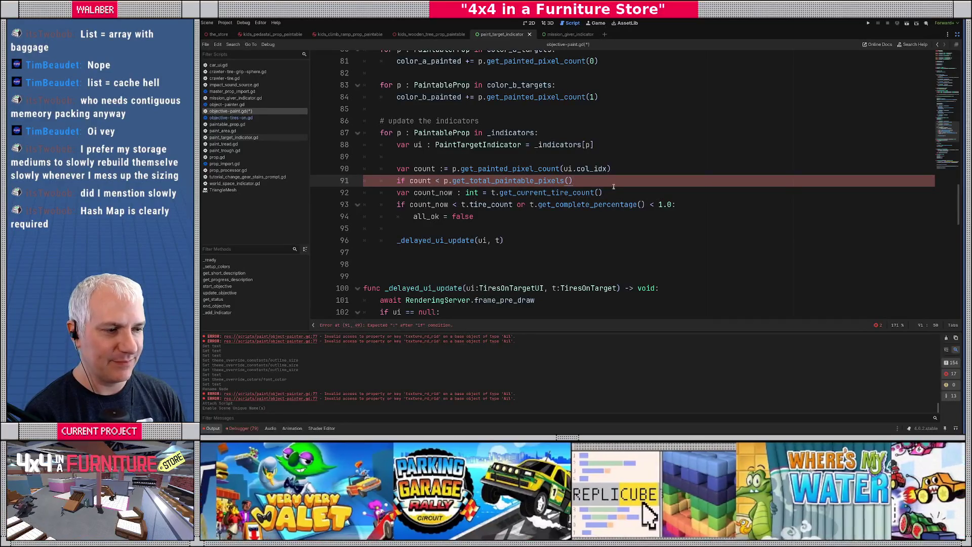
{"action": "type", "text": ":"}
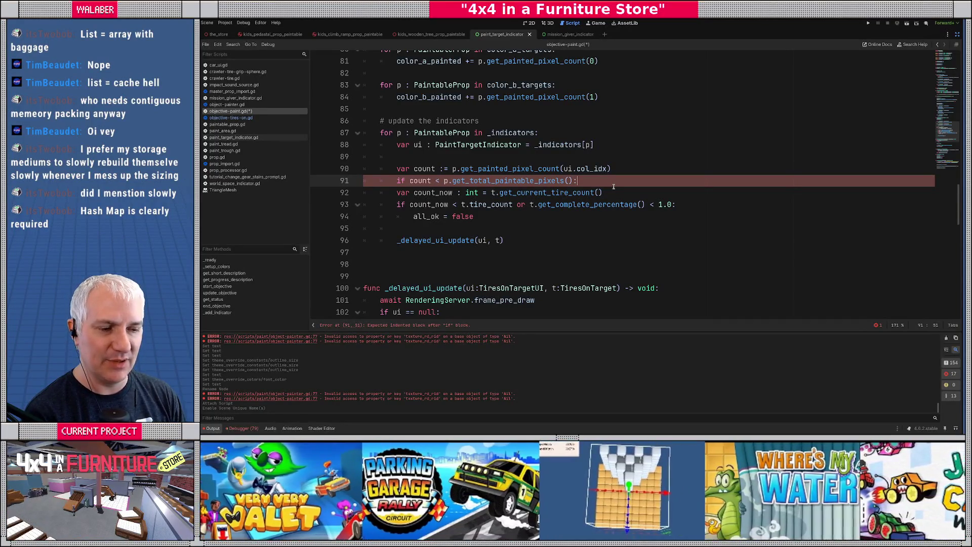
{"action": "key", "text": "shift+Down"}
{"action": "key", "text": "shift+Down"}
{"action": "key", "text": "shift+Down"}
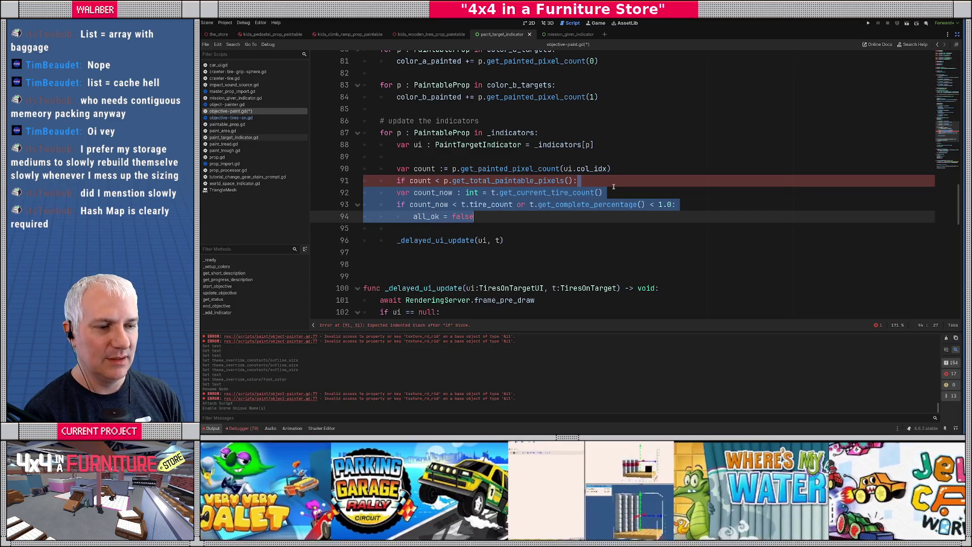
Delete the old tire-count check and indent _delayed_ui_update(ui) under the if, dropping the t argument.
{"action": "key", "text": "Delete"}
{"action": "key", "text": "Delete"}
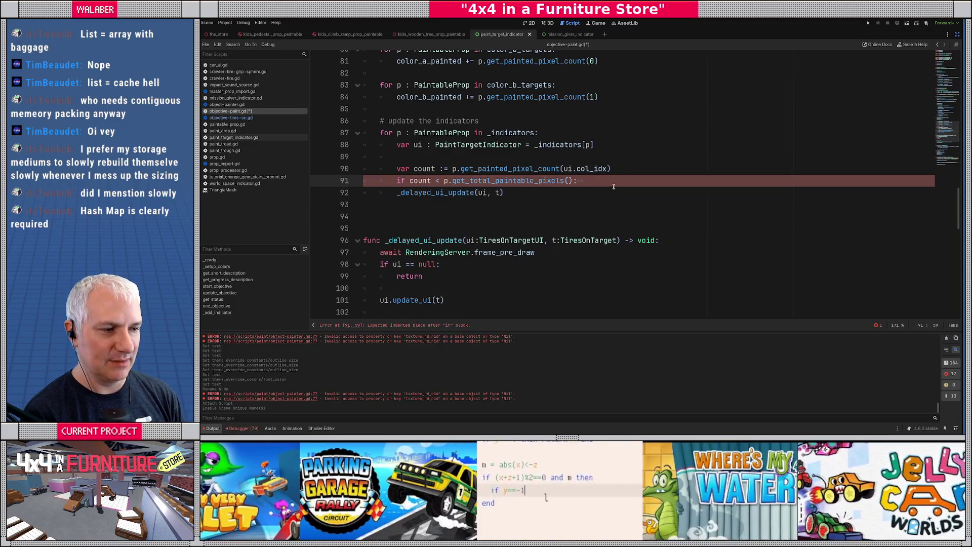
{"action": "key", "text": "Down"}
{"action": "key", "text": "Home"}
{"action": "key", "text": "Tab"}
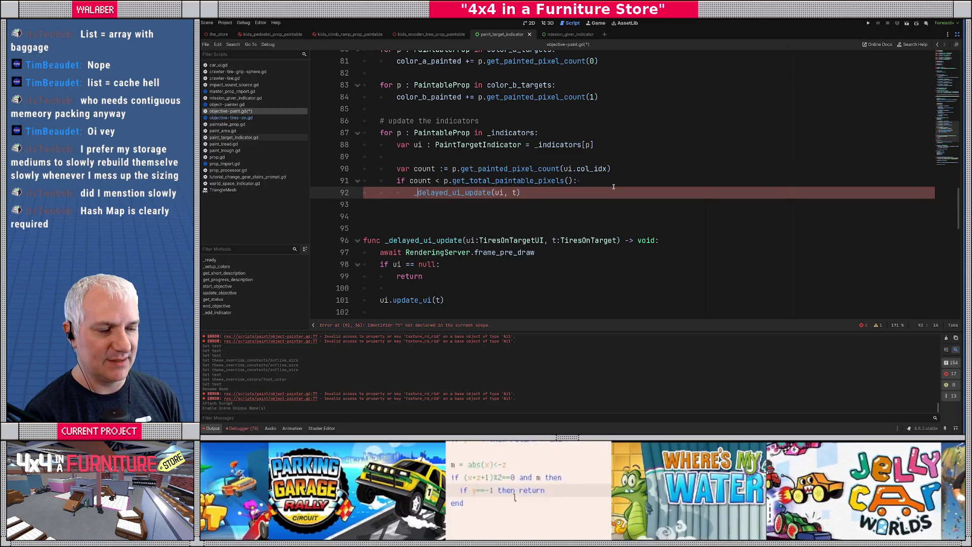
{"action": "key", "text": "ctrl+Right"}
{"action": "key", "text": "ctrl+Right"}
{"action": "key", "text": "ctrl+Right"}
{"action": "key", "text": "Right"}
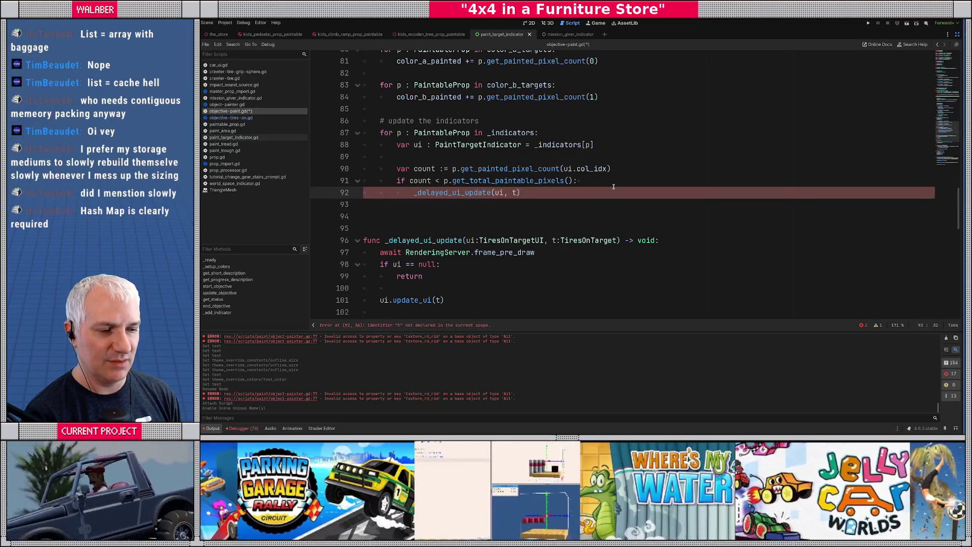
{"action": "key", "text": "shift+Right"}
{"action": "key", "text": "shift+Right"}
{"action": "key", "text": "shift+Right"}
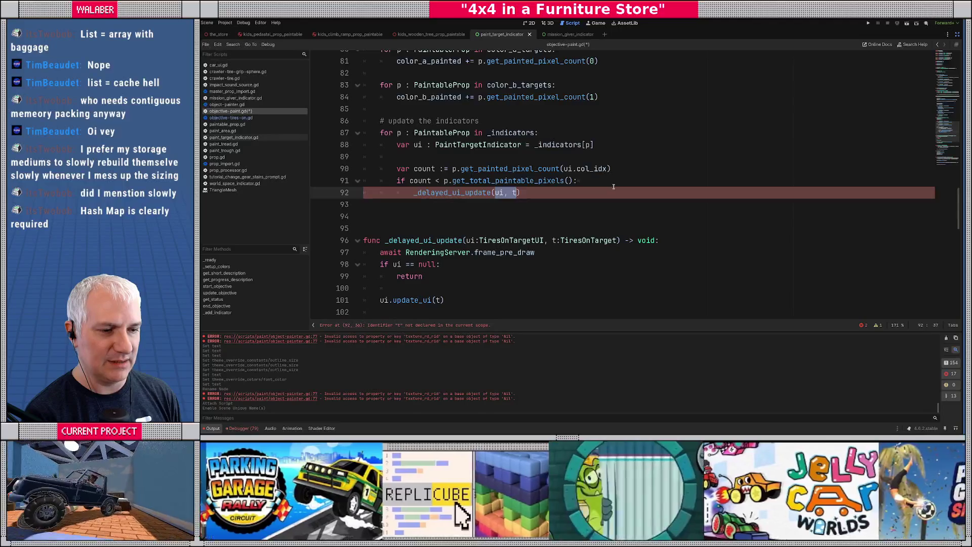
{"action": "scroll", "coordinate": [596, 203], "scroll_direction": "down", "scroll_amount": 1}
{"action": "scroll", "coordinate": [589, 206], "scroll_direction": "up", "scroll_amount": 1}
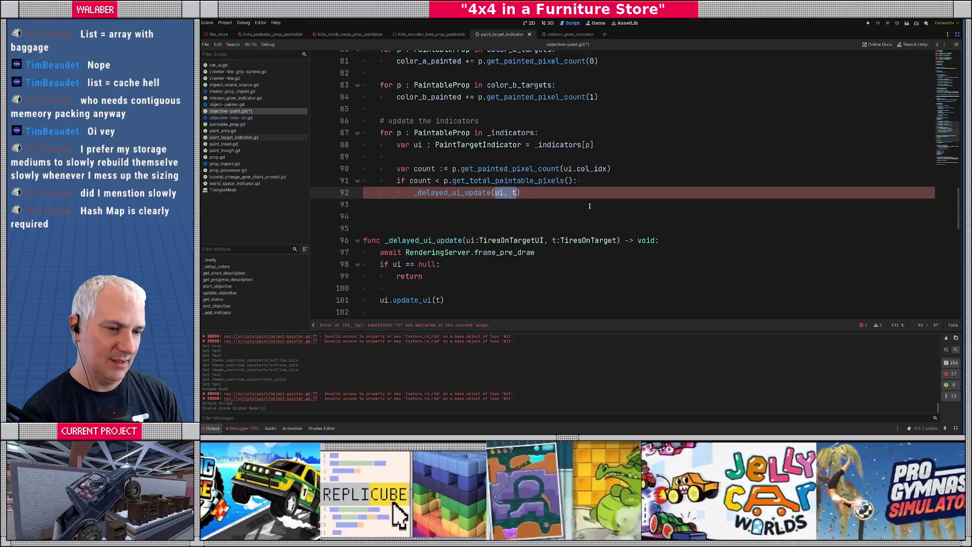
{"action": "type", "text": "ui"}
{"action": "key", "text": "Escape"}
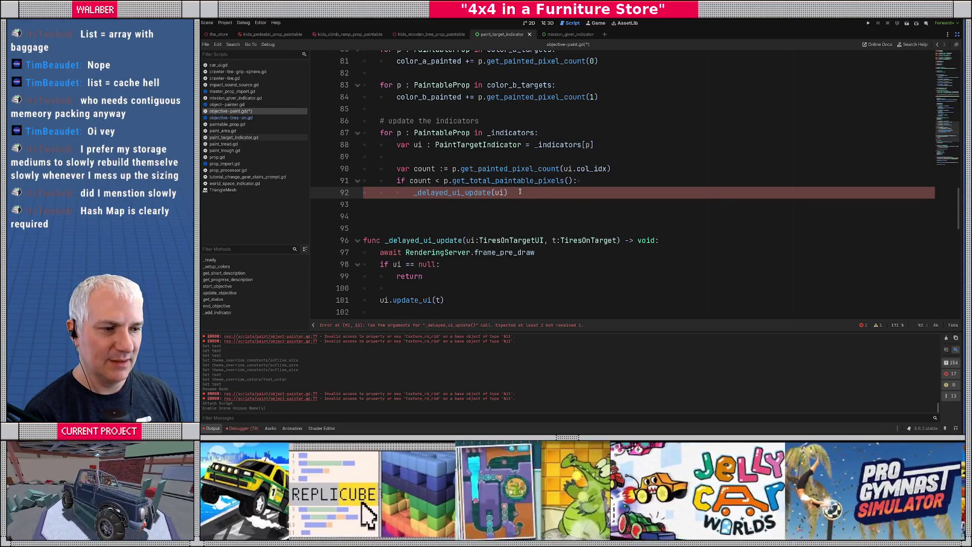
Add an else: branch aligned with the if, with an indented line below.
{"action": "key", "text": "Return"}
{"action": "key", "text": "BackSpace"}
{"action": "type", "text": "else:"}
{"action": "key", "text": "Return"}
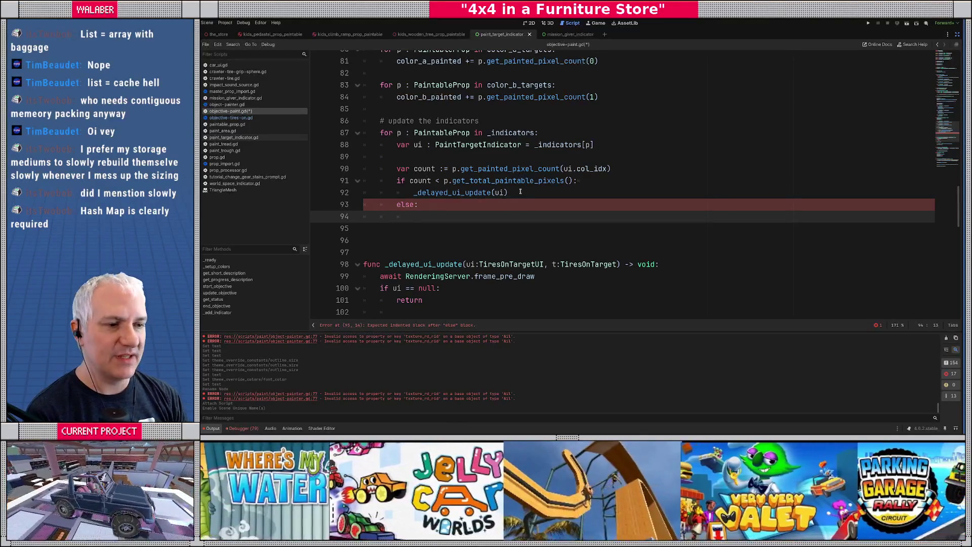
Inspect the loop header and the _indicators variable on line 87.
{"action": "left_click_drag", "start_coordinate": [384, 132], "coordinate": [547, 133]}
{"action": "left_click", "coordinate": [549, 133]}
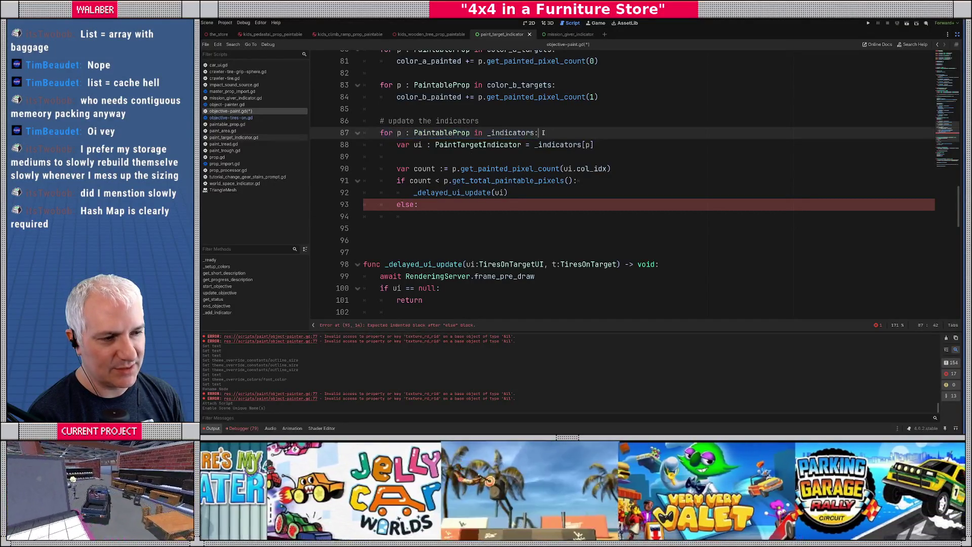
{"action": "double_click", "coordinate": [512, 133]}
{"action": "left_click_drag", "start_coordinate": [381, 133], "coordinate": [568, 131]}
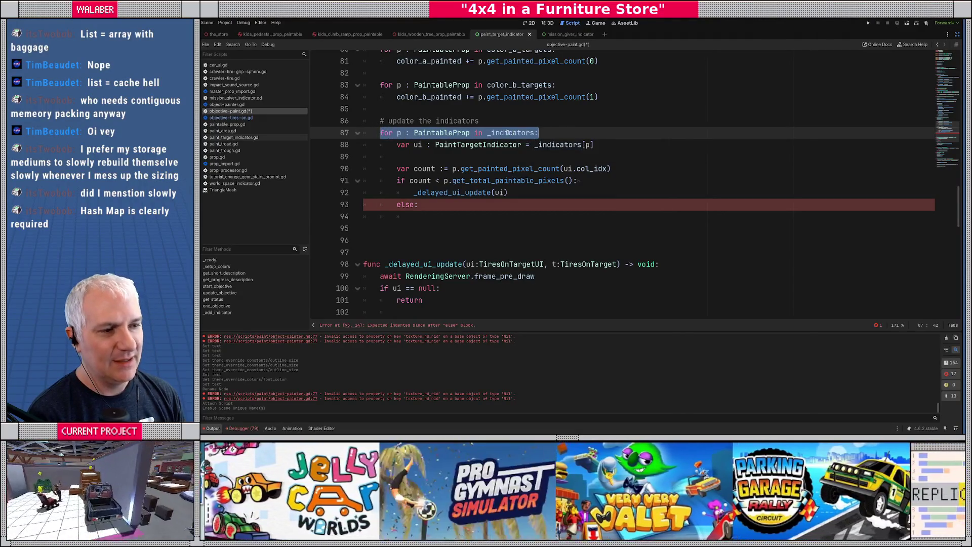
{"action": "double_click", "coordinate": [505, 133]}
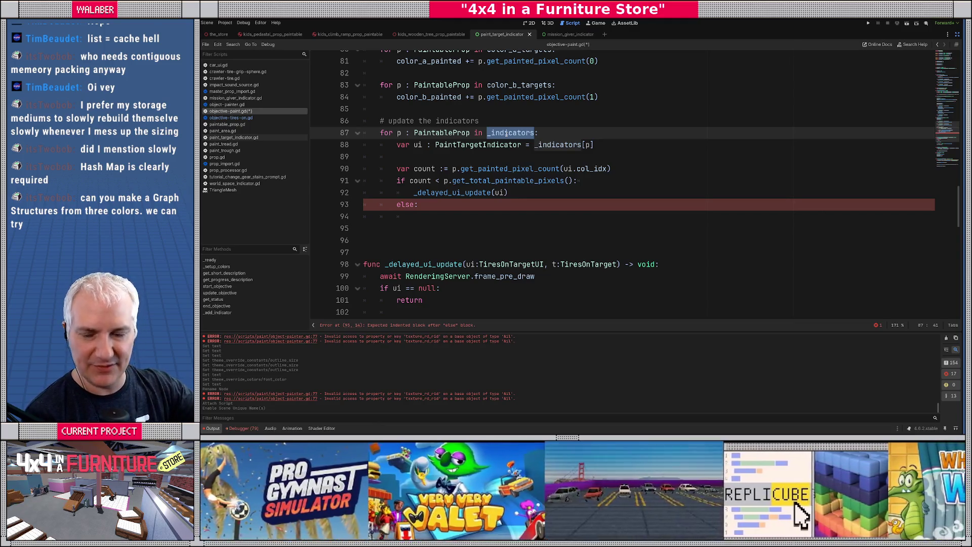
Under else, add ui.queue_free() and _indicators.erase(p).
{"action": "left_click", "coordinate": [419, 217]}
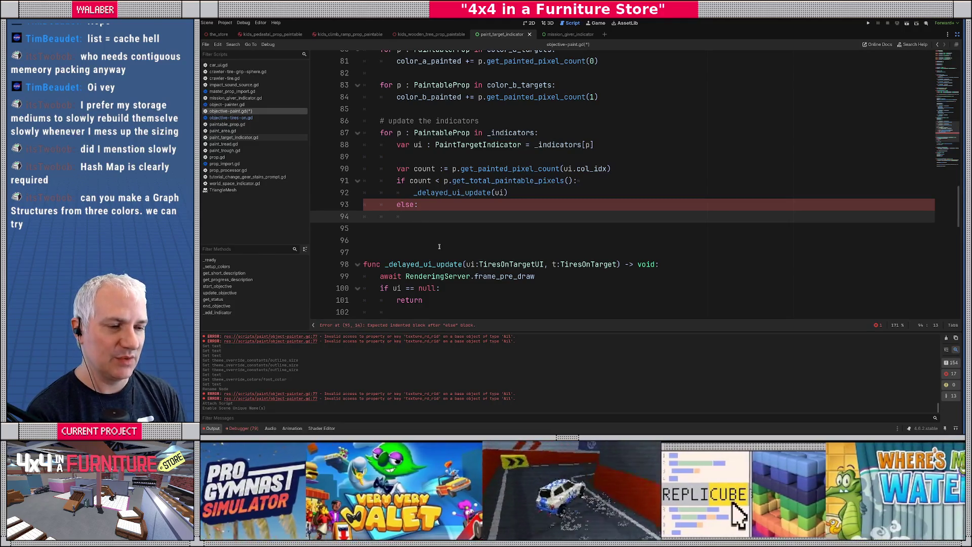
{"action": "type", "text": "ui.queu"}
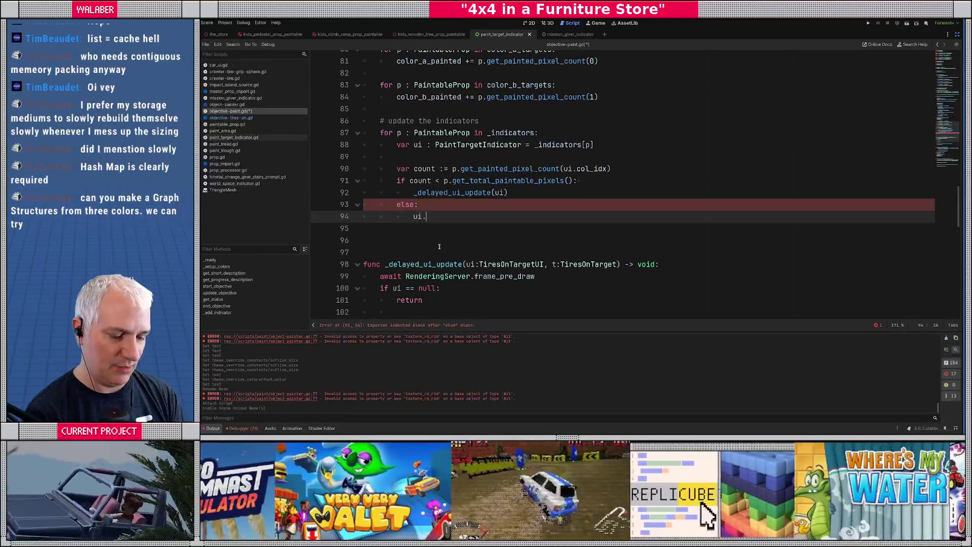
{"action": "key", "text": "Down"}
{"action": "key", "text": "Down"}
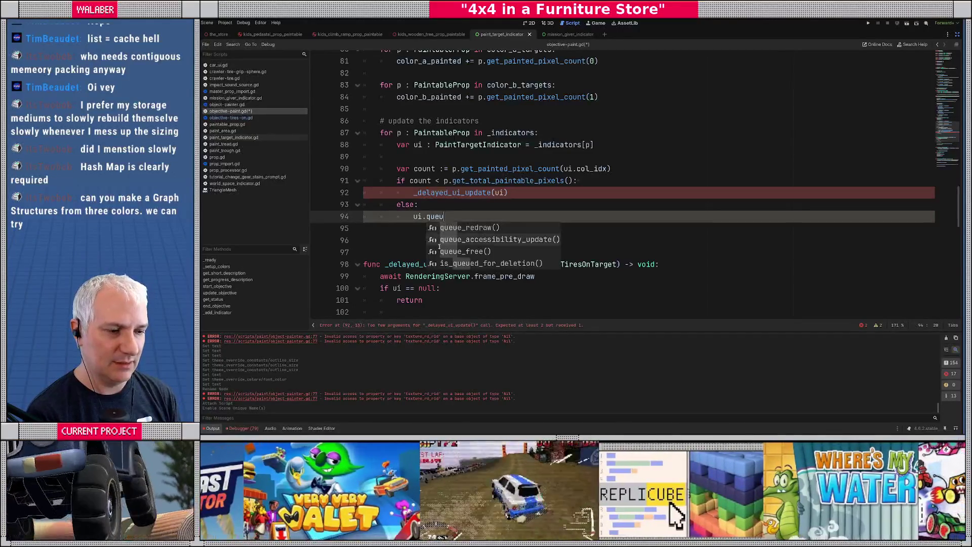
{"action": "key", "text": "Return"}
{"action": "key", "text": "Return"}
{"action": "type", "text": "_indicators.er"}
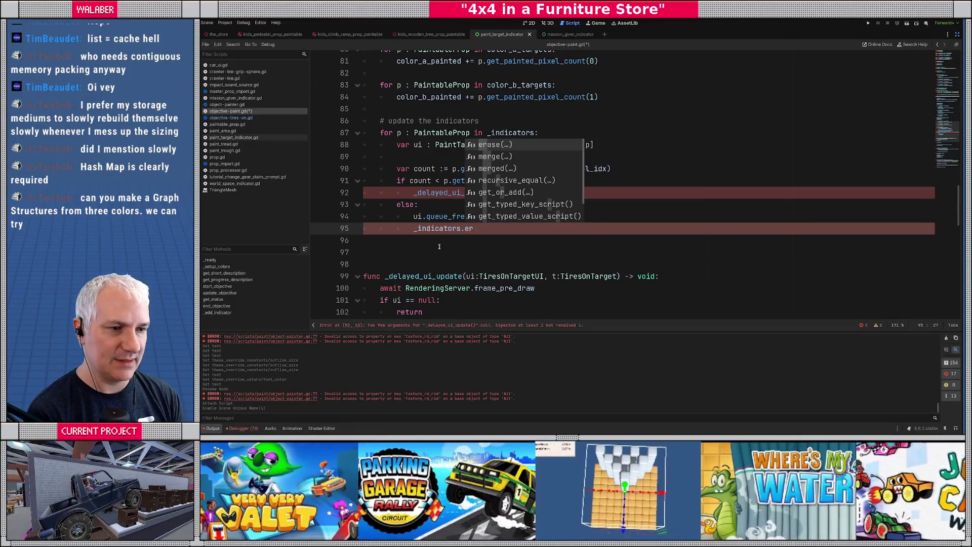
{"action": "key", "text": "Return"}
{"action": "type", "text": "p)"}
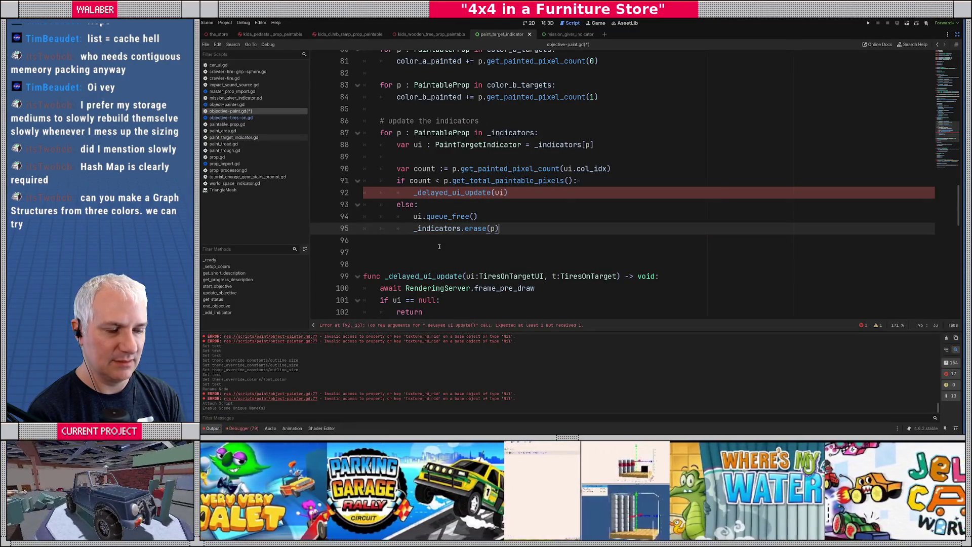
Replace the _delayed_ui_update parameters with ui: PaintTargetIndicator.
{"action": "left_click_drag", "start_coordinate": [478, 276], "coordinate": [615, 276]}
{"action": "type", "text": "P"}
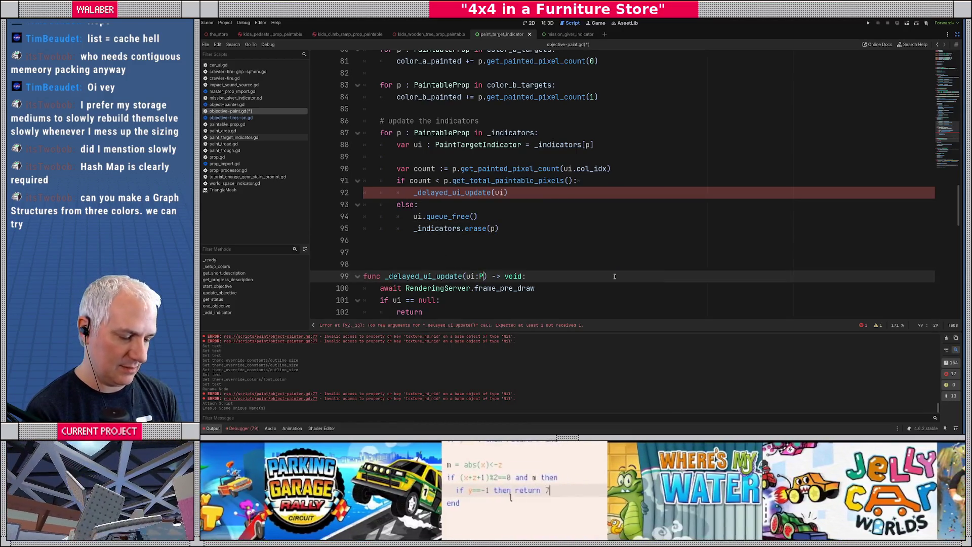
{"action": "type", "text": "ainta"}
{"action": "key", "text": "Return"}
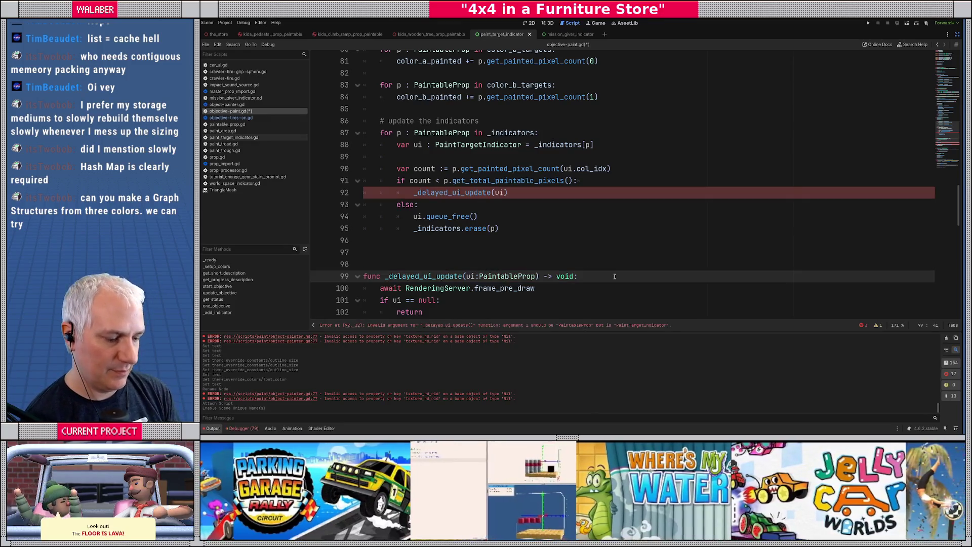
{"action": "key", "text": "BackSpace"}
{"action": "key", "text": "BackSpace"}
{"action": "key", "text": "BackSpace"}
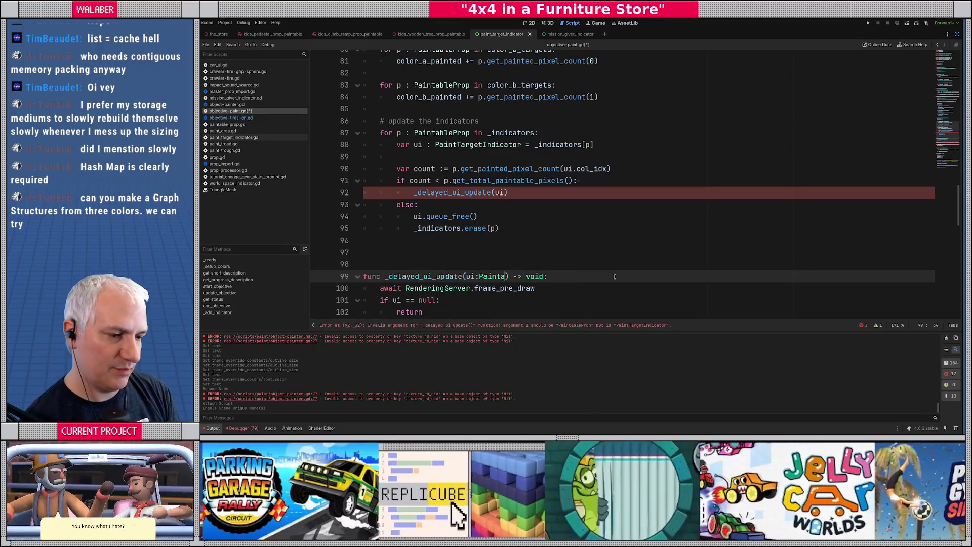
{"action": "key", "text": "BackSpace"}
{"action": "key", "text": "BackSpace"}
{"action": "key", "text": "BackSpace"}
{"action": "type", "text": "ntt"}
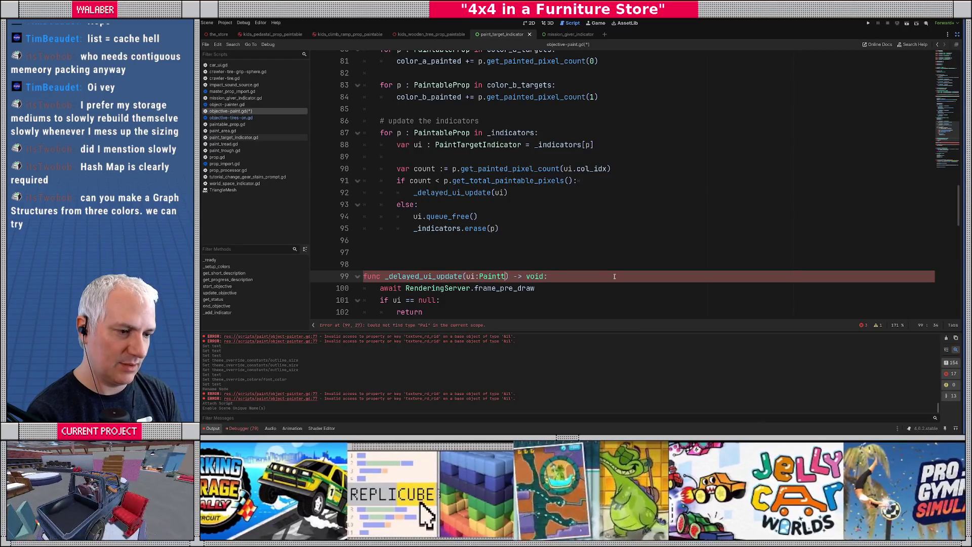
{"action": "key", "text": "Return"}
Delete the ui.update_ui(t) line from _delayed_ui_update.
{"action": "scroll", "coordinate": [440, 201], "scroll_direction": "down", "scroll_amount": 3}
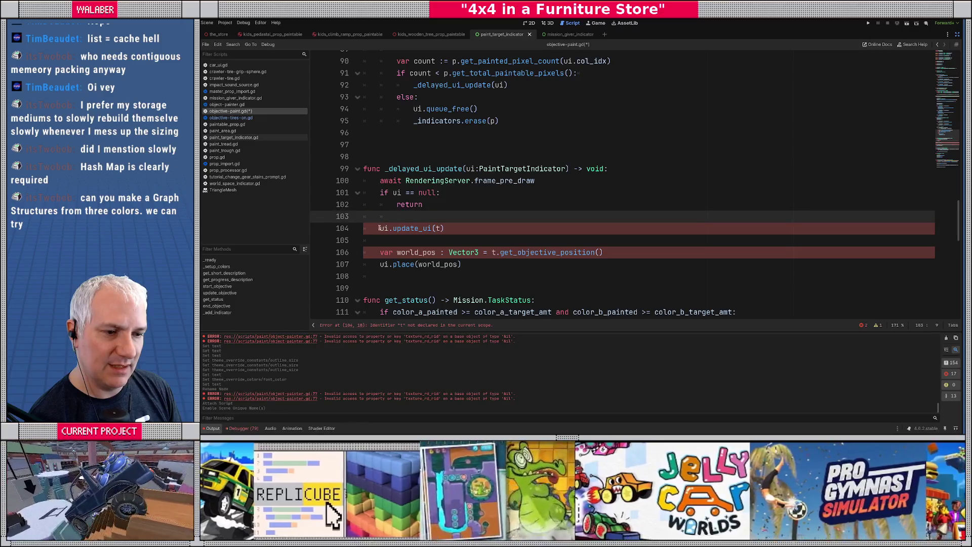
{"action": "left_click_drag", "start_coordinate": [381, 229], "coordinate": [380, 240]}
{"action": "key", "text": "BackSpace"}
{"action": "key", "text": "BackSpace"}
{"action": "key", "text": "BackSpace"}
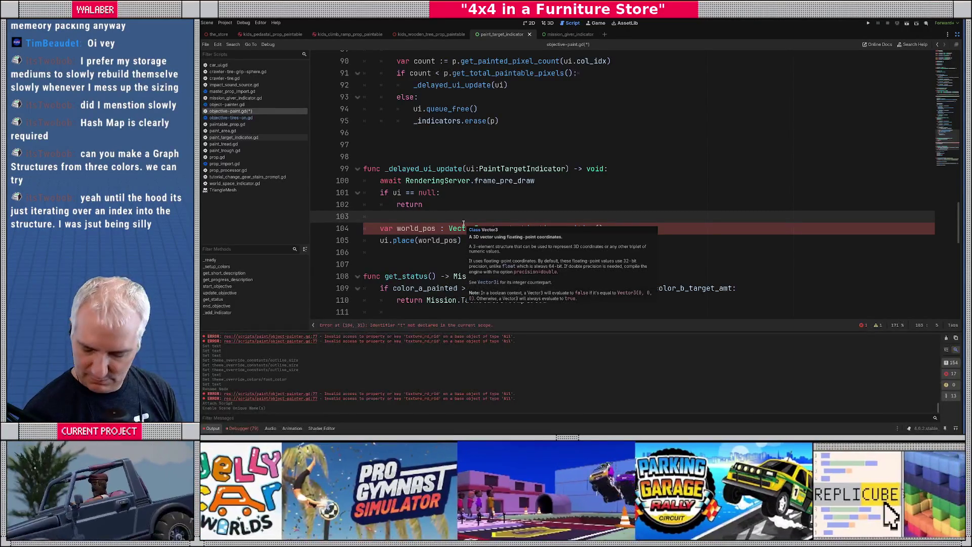
{"action": "left_click", "coordinate": [472, 203]}
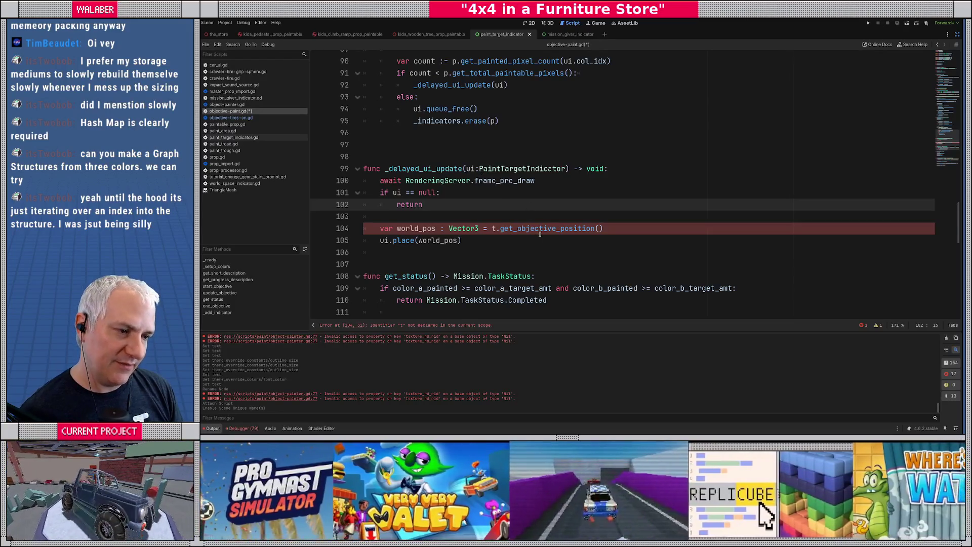
{"action": "left_click", "coordinate": [542, 230]}
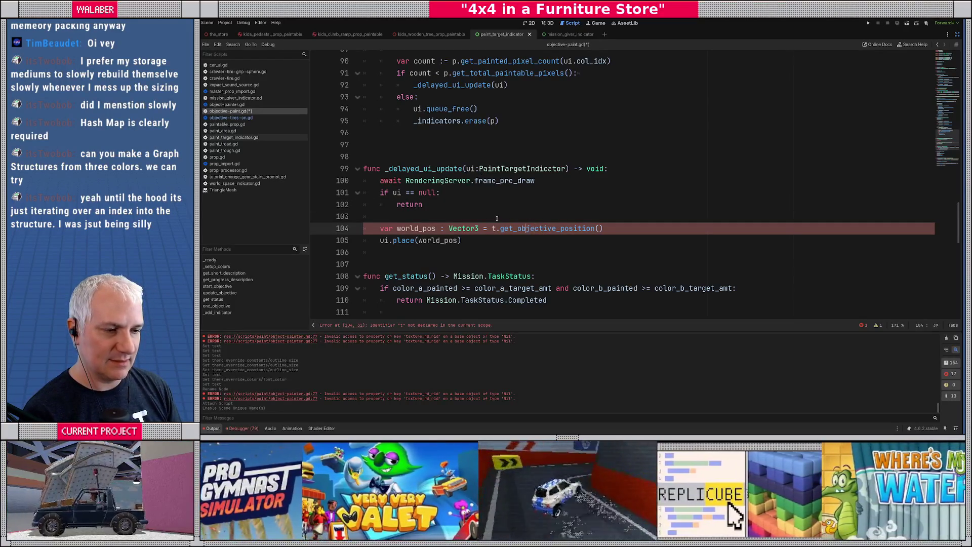
{"action": "key", "text": "Up"}
{"action": "left_click", "coordinate": [248, 124]}
{"action": "left_click", "coordinate": [250, 118]}
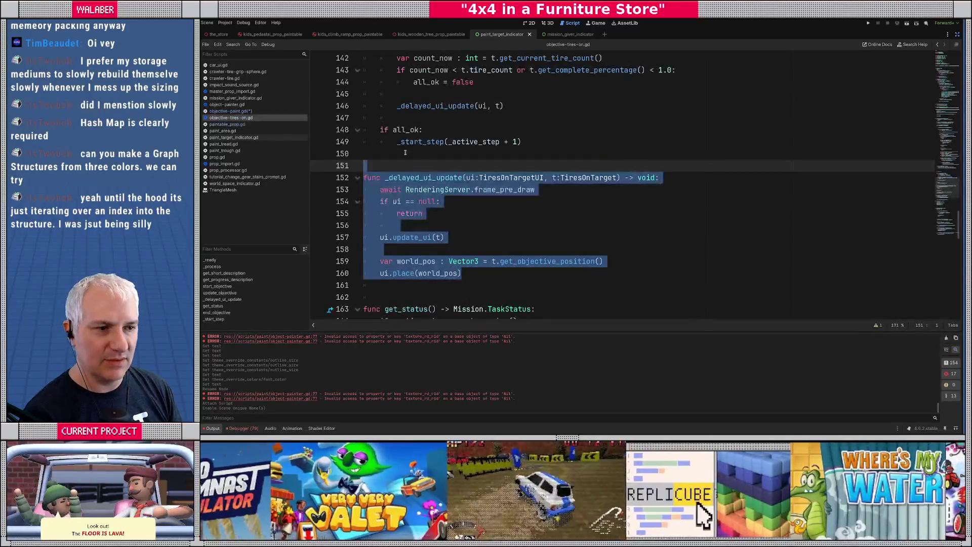
Jump to the TiresOnTarget script and find get_objective_position in tires-on-target.gd.
{"action": "left_click", "coordinate": [584, 178]}
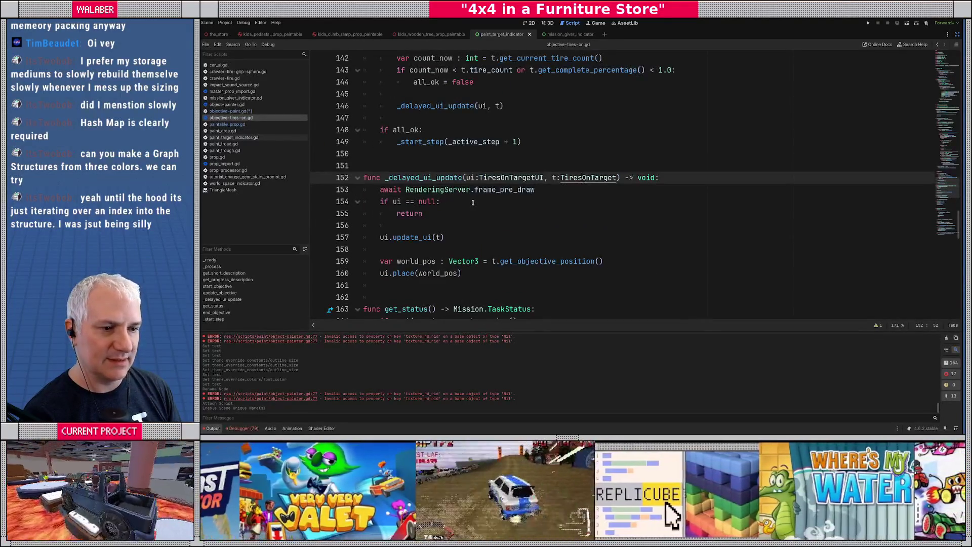
{"action": "left_click", "coordinate": [583, 178], "text": "ctrl"}
{"action": "key", "text": "ctrl+f"}
{"action": "type", "text": "get_objec"}
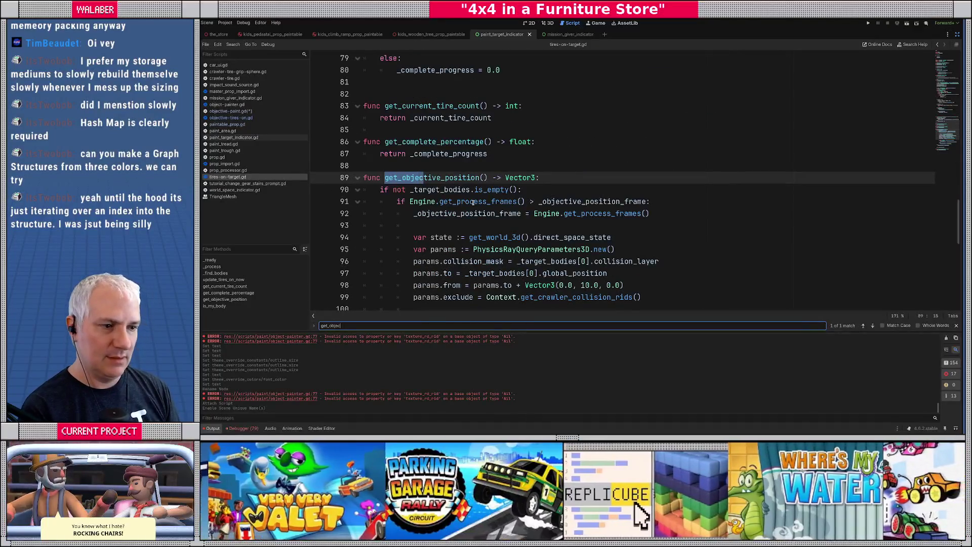
{"action": "key", "text": "Escape"}
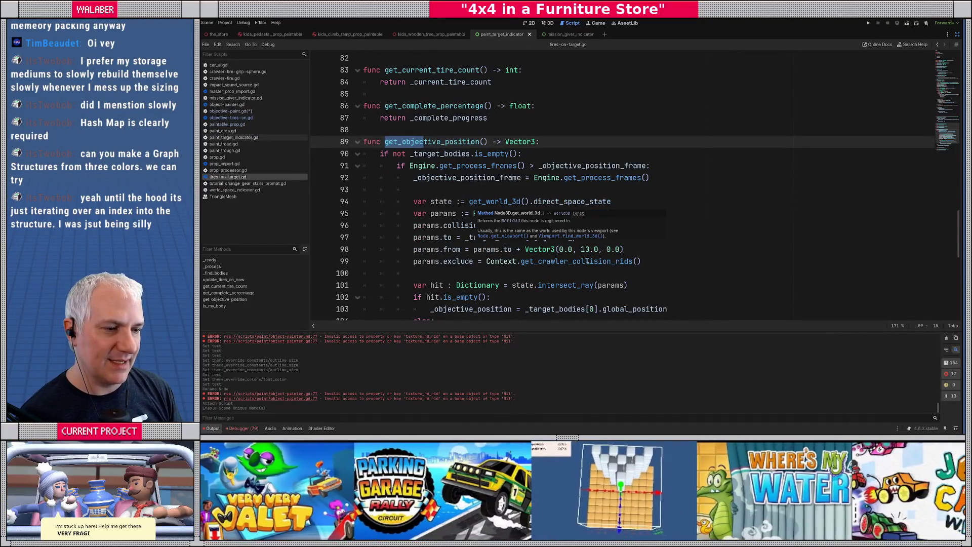
{"action": "scroll", "coordinate": [459, 205], "scroll_direction": "down", "scroll_amount": 2}
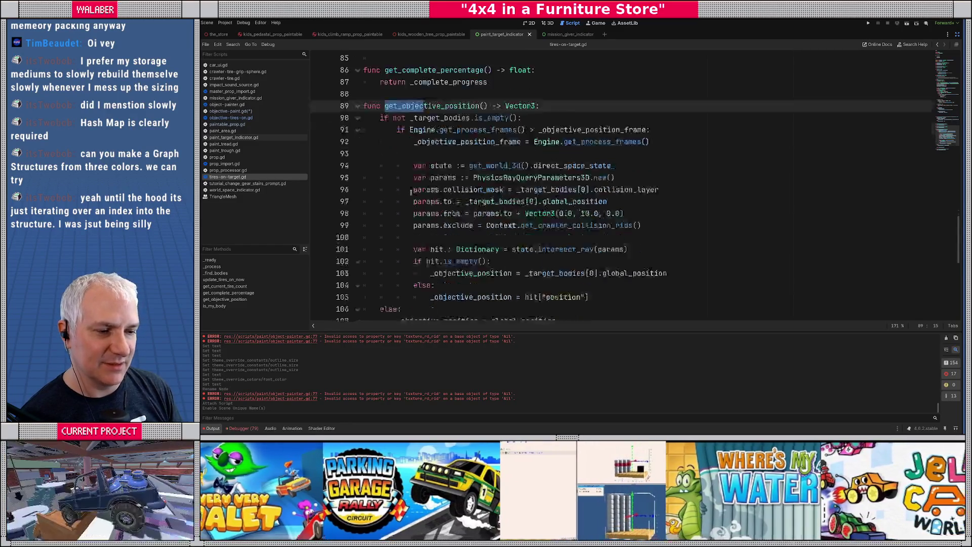
Review get_objective_position's body, then go back to objective-paint.gd at line 103.
{"action": "mouse_move", "coordinate": [378, 80]}
{"action": "left_mouse_down"}
{"action": "mouse_move", "coordinate": [633, 223]}
{"action": "mouse_move", "coordinate": [612, 260]}
{"action": "left_mouse_up"}
{"action": "left_click", "coordinate": [612, 260]}
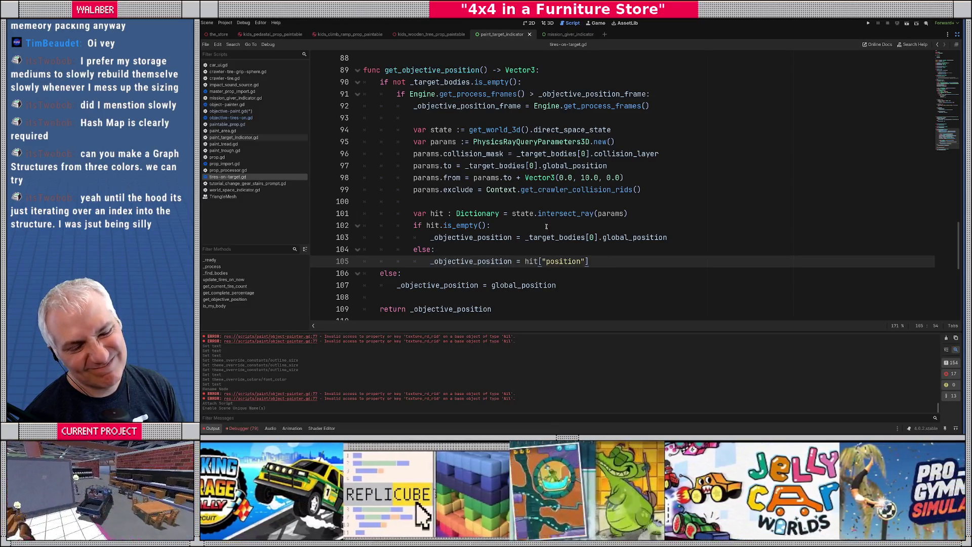
{"action": "key", "text": "alt+Left"}
{"action": "key", "text": "alt+Left"}
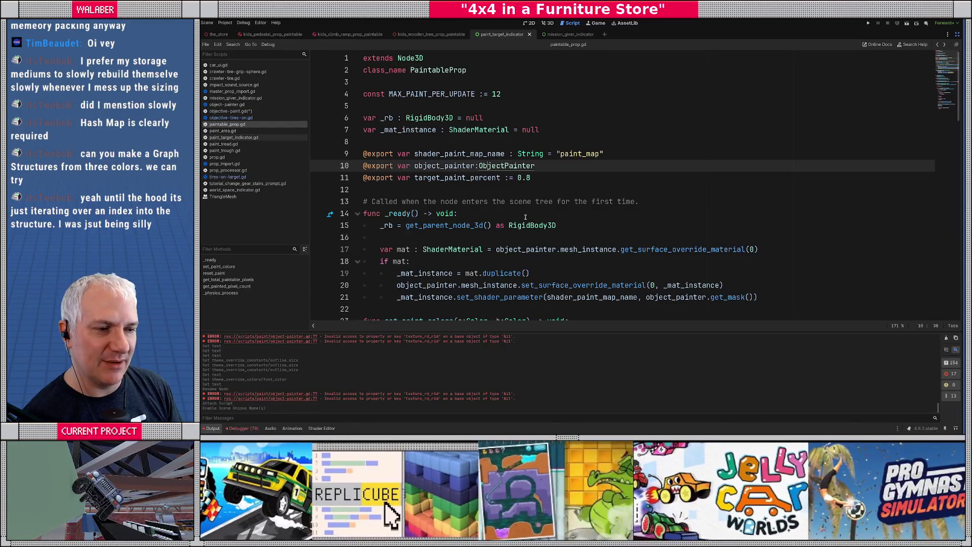
{"action": "key", "text": "alt+Left"}
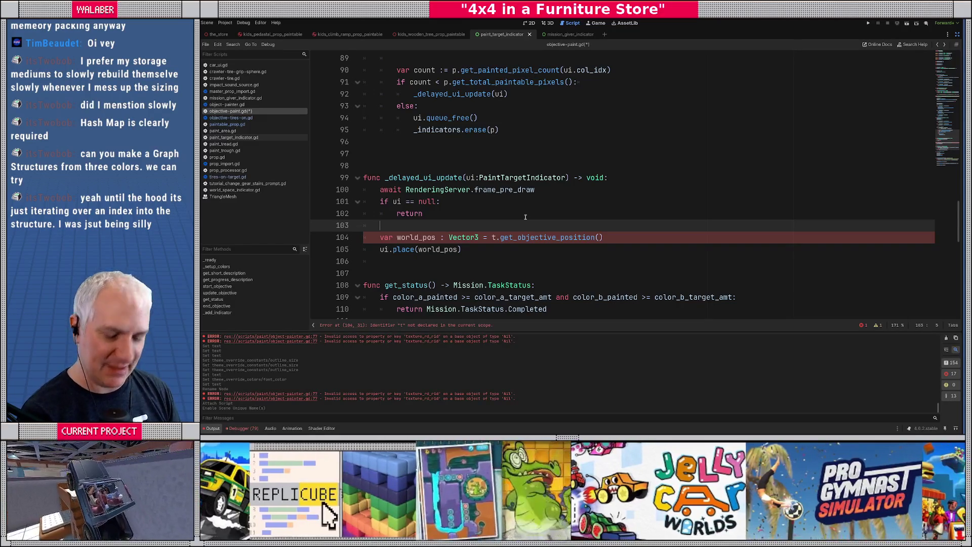
Pass p as an extra argument to the _delayed_ui_update call on line 92.
{"action": "scroll", "coordinate": [526, 216], "scroll_direction": "down", "scroll_amount": 1}
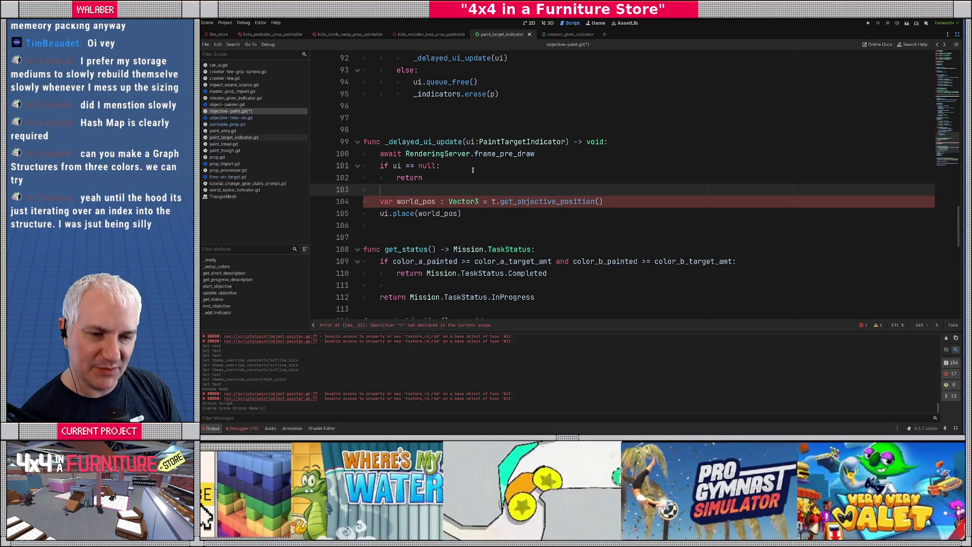
{"action": "scroll", "coordinate": [455, 168], "scroll_direction": "down", "scroll_amount": 1}
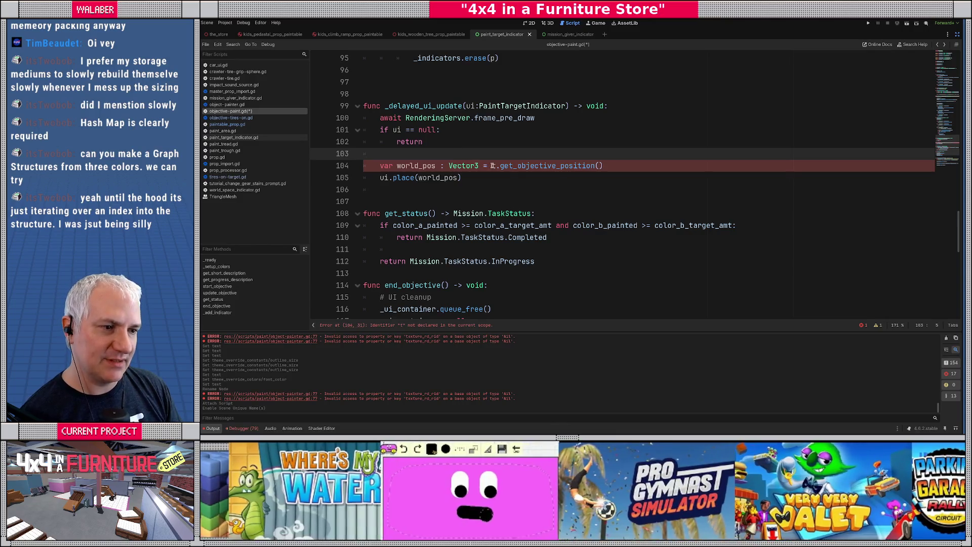
{"action": "left_click", "coordinate": [492, 166]}
{"action": "key", "text": "shift+End"}
{"action": "scroll", "coordinate": [540, 168], "scroll_direction": "up", "scroll_amount": 3}
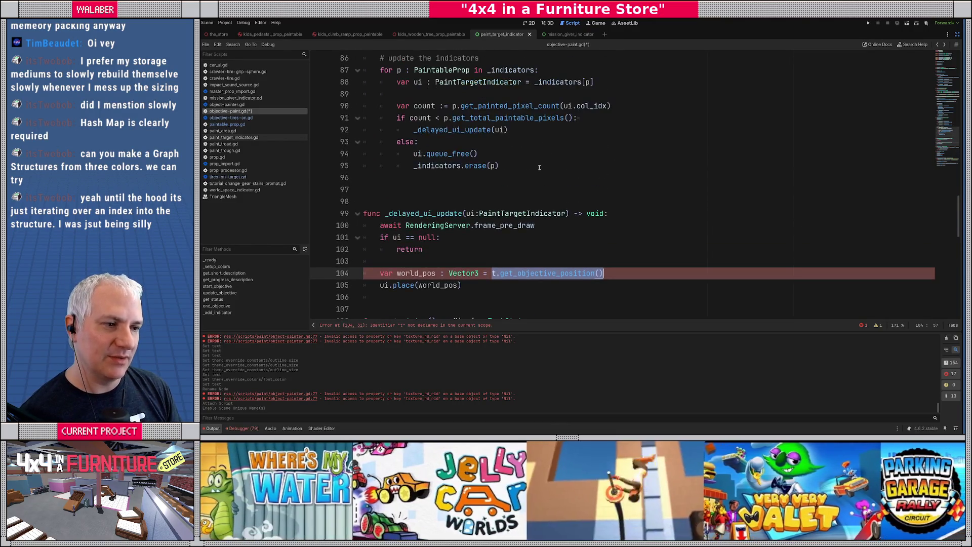
{"action": "scroll", "coordinate": [540, 167], "scroll_direction": "up", "scroll_amount": 2}
{"action": "left_click", "coordinate": [503, 202]}
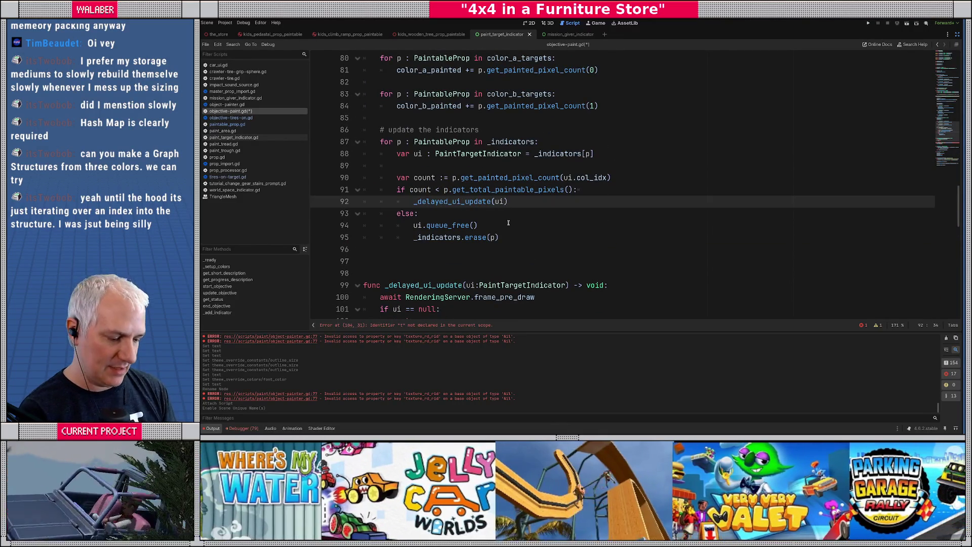
{"action": "type", "text": ", p"}
Add a p:PaintableProp parameter to _delayed_ui_update and check the PaintableProp class definition.
{"action": "scroll", "coordinate": [574, 232], "scroll_direction": "down", "scroll_amount": 2}
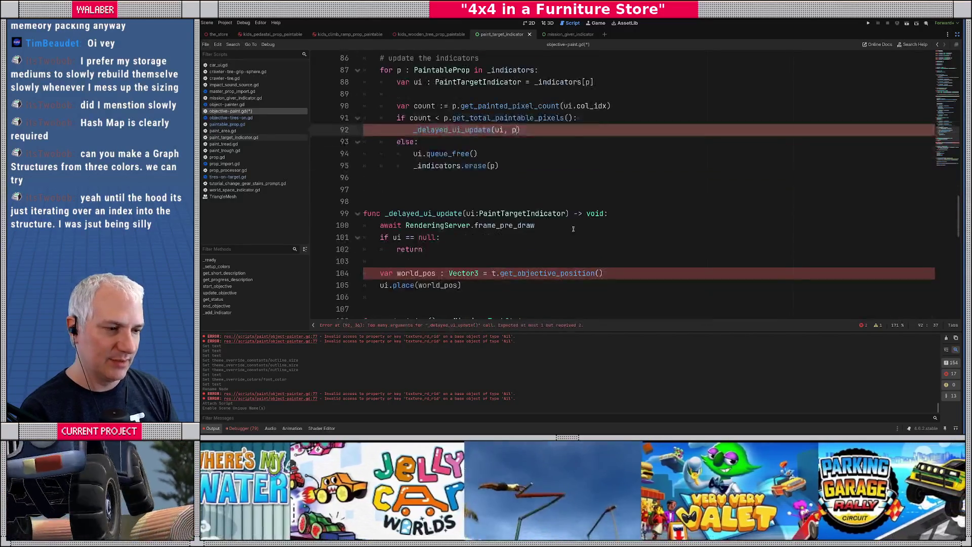
{"action": "left_click", "coordinate": [567, 213]}
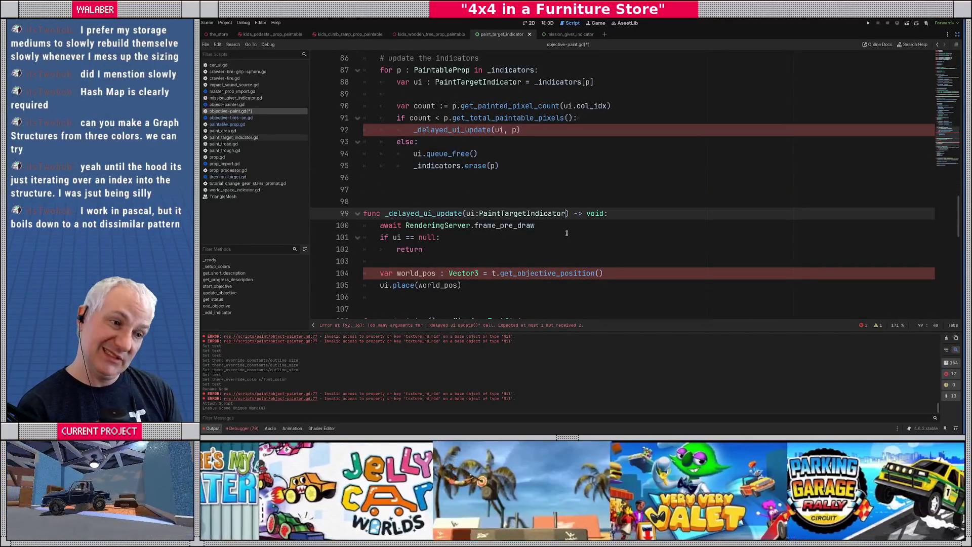
{"action": "type", "text": ", p:Paintable"}
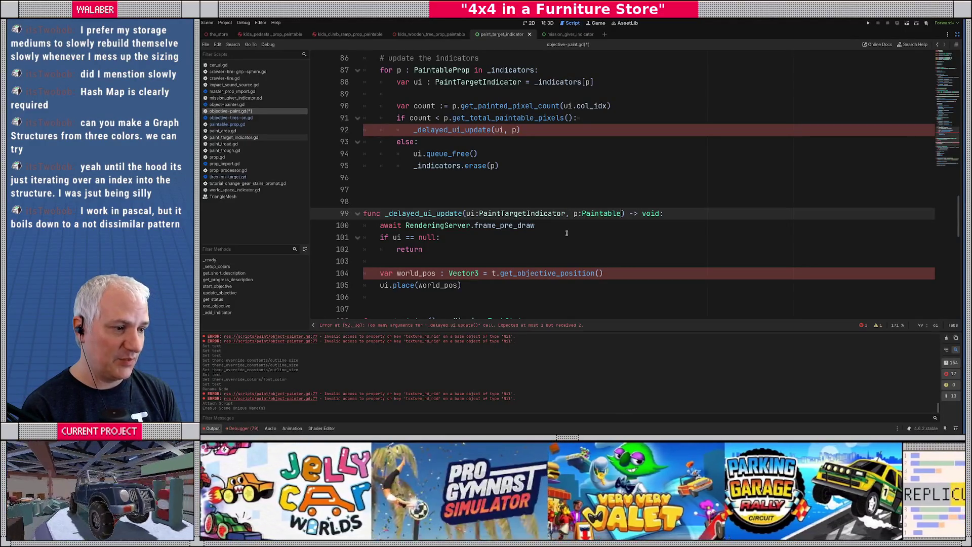
{"action": "type", "text": "Prop"}
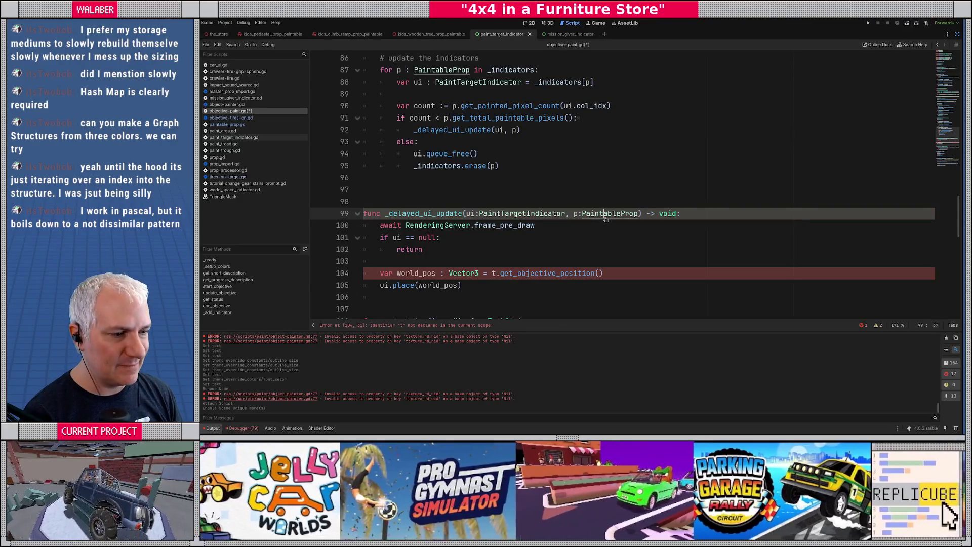
{"action": "left_click", "coordinate": [607, 214], "text": "ctrl"}
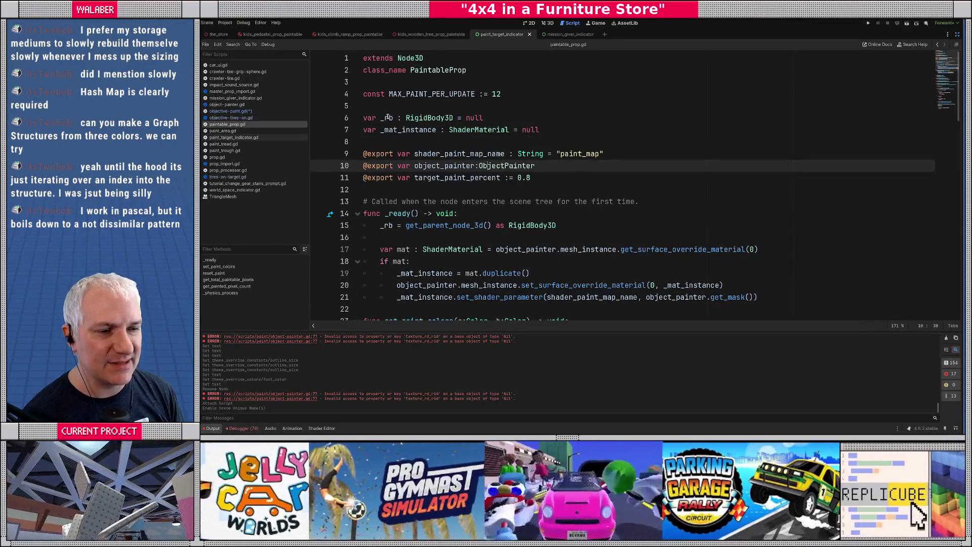
Set world_pos to p._rb.global_position + Vector3(0.0, 1.5, 0.0) and save the script.
{"action": "key", "text": "alt+Left"}
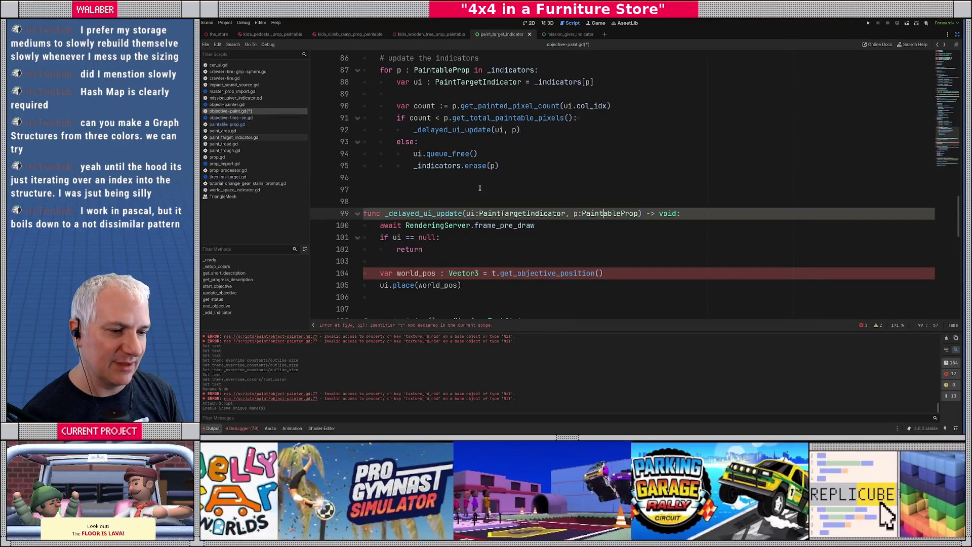
{"action": "key", "text": "alt+Left"}
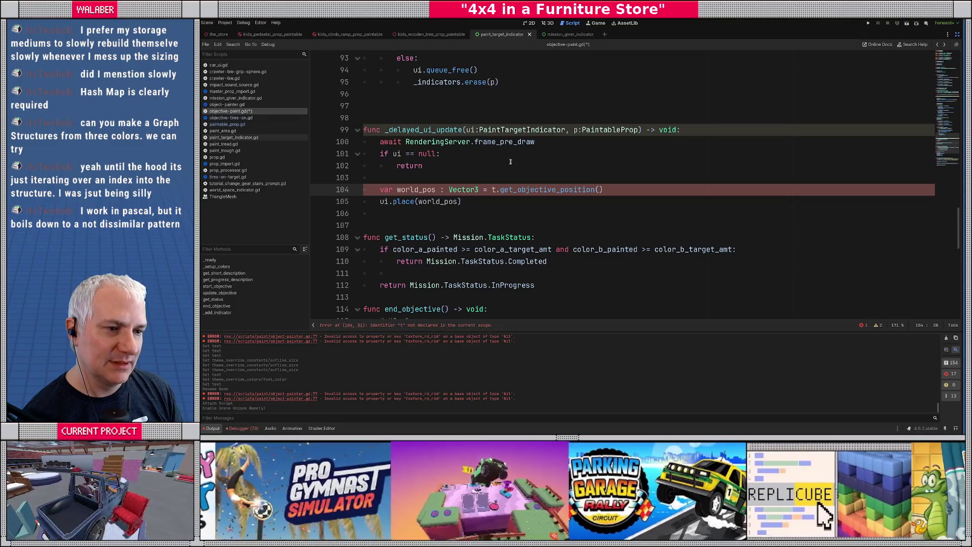
{"action": "left_click_drag", "start_coordinate": [492, 190], "coordinate": [628, 191]}
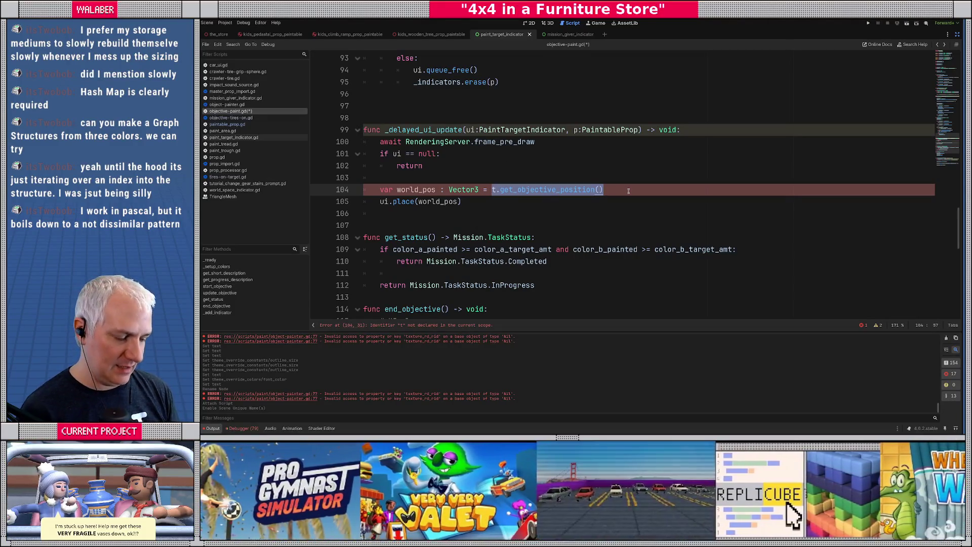
{"action": "type", "text": "p._rb.global_position"}
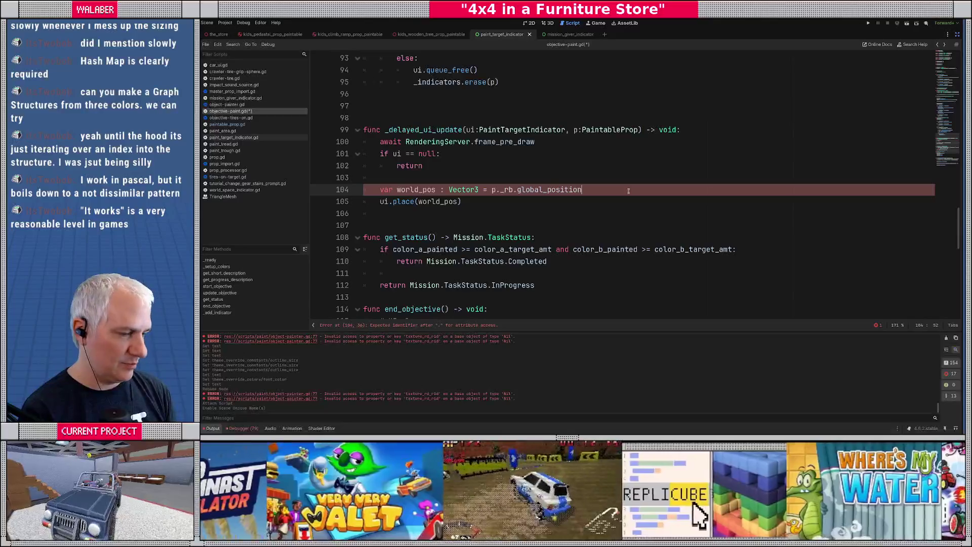
{"action": "type", "text": " + Vector"}
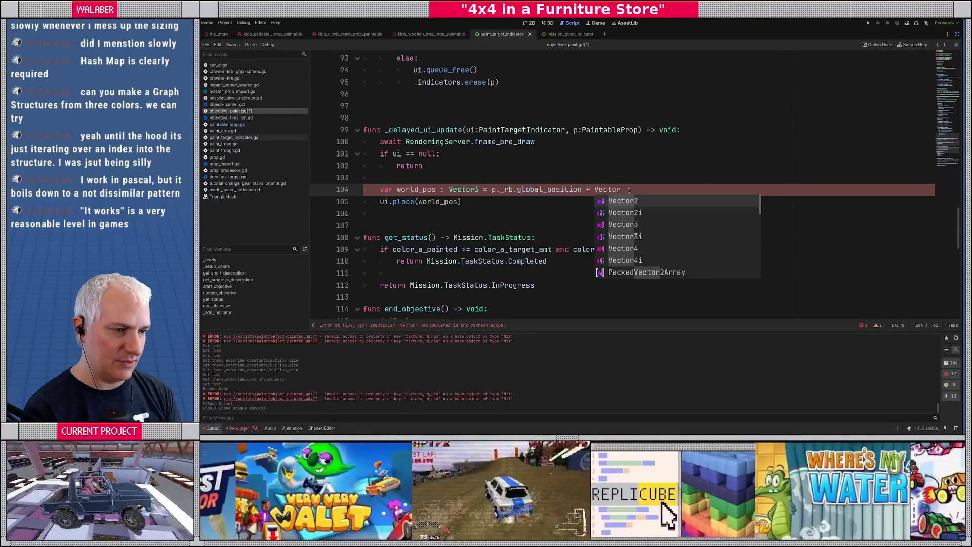
{"action": "type", "text": "3(0.0, 1.5, 0.0"}
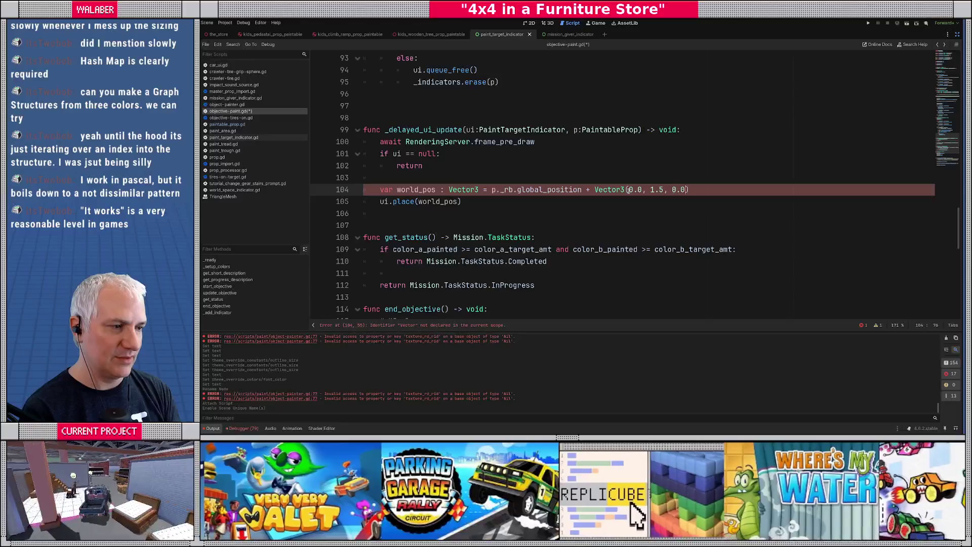
{"action": "type", "text": ")"}
{"action": "key", "text": "ctrl+s"}
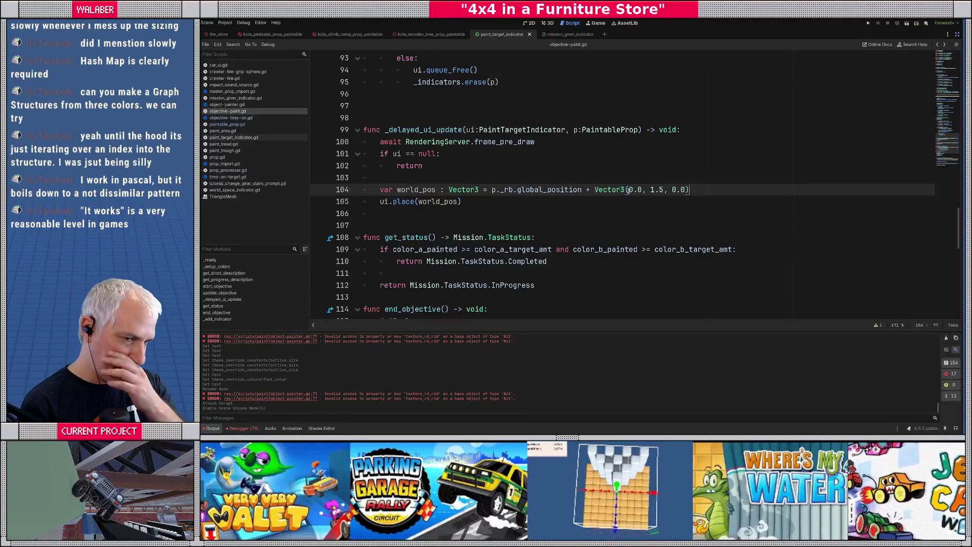
Review start_objective's UI container setup and target loops in objective-paint.gd.
{"action": "scroll", "coordinate": [459, 171], "scroll_direction": "up", "scroll_amount": 5}
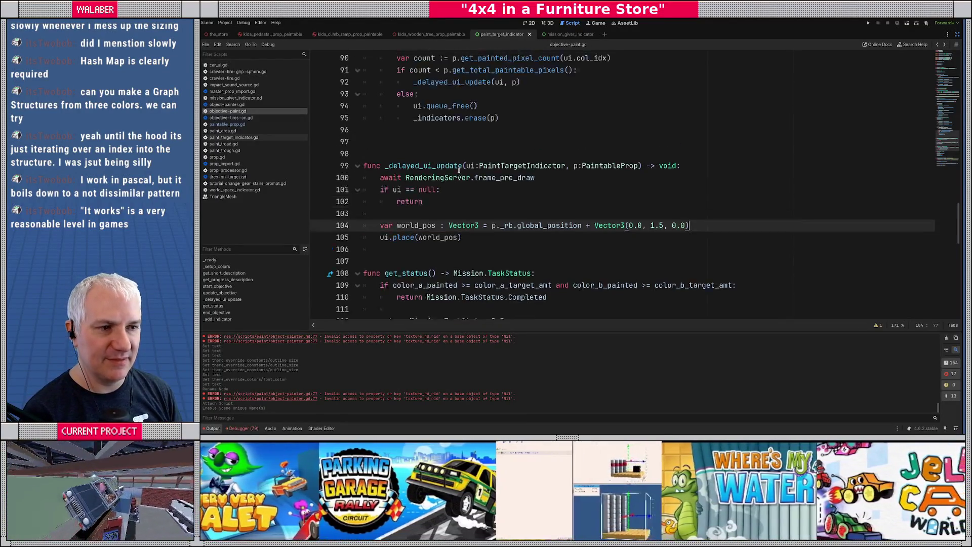
{"action": "scroll", "coordinate": [460, 170], "scroll_direction": "up", "scroll_amount": 6}
{"action": "scroll", "coordinate": [434, 112], "scroll_direction": "up", "scroll_amount": 3}
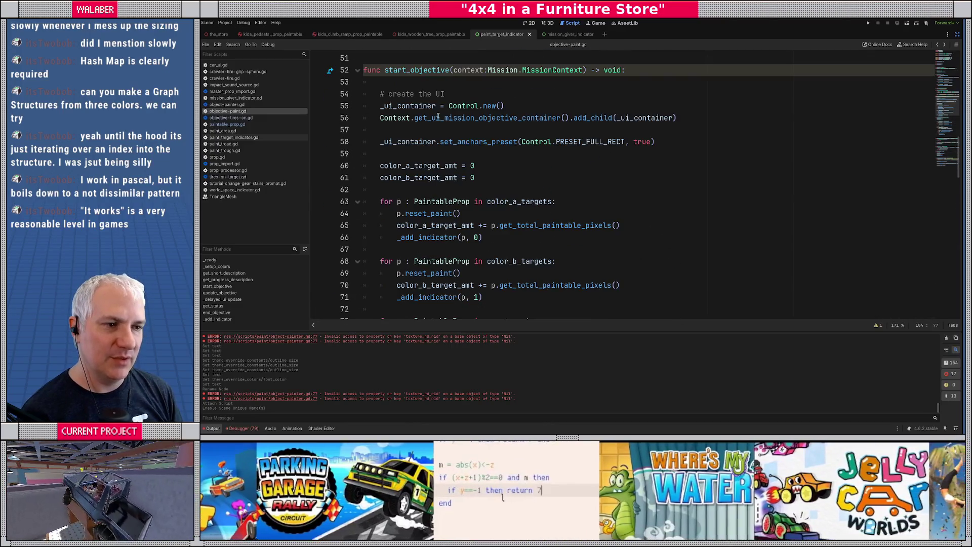
{"action": "mouse_move", "coordinate": [383, 106]}
{"action": "left_mouse_down"}
{"action": "mouse_move", "coordinate": [678, 122]}
{"action": "mouse_move", "coordinate": [664, 139]}
{"action": "left_mouse_up"}
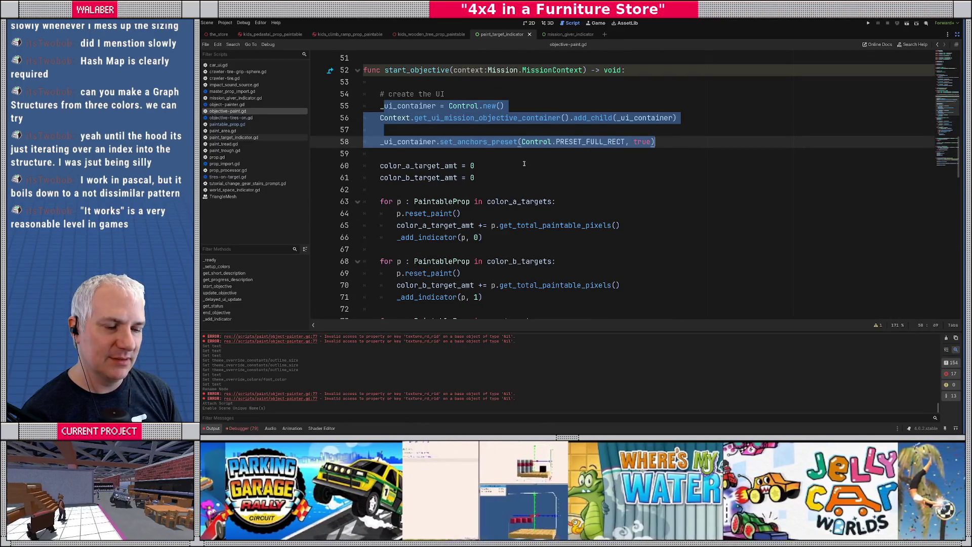
{"action": "scroll", "coordinate": [456, 145], "scroll_direction": "down", "scroll_amount": 2}
{"action": "mouse_move", "coordinate": [381, 130]}
{"action": "left_mouse_down"}
{"action": "mouse_move", "coordinate": [552, 130]}
{"action": "mouse_move", "coordinate": [502, 227]}
{"action": "mouse_move", "coordinate": [510, 226]}
{"action": "left_mouse_up"}
Open object-painter.gd at line 77 from the Output panel's error link.
{"action": "left_click", "coordinate": [509, 227]}
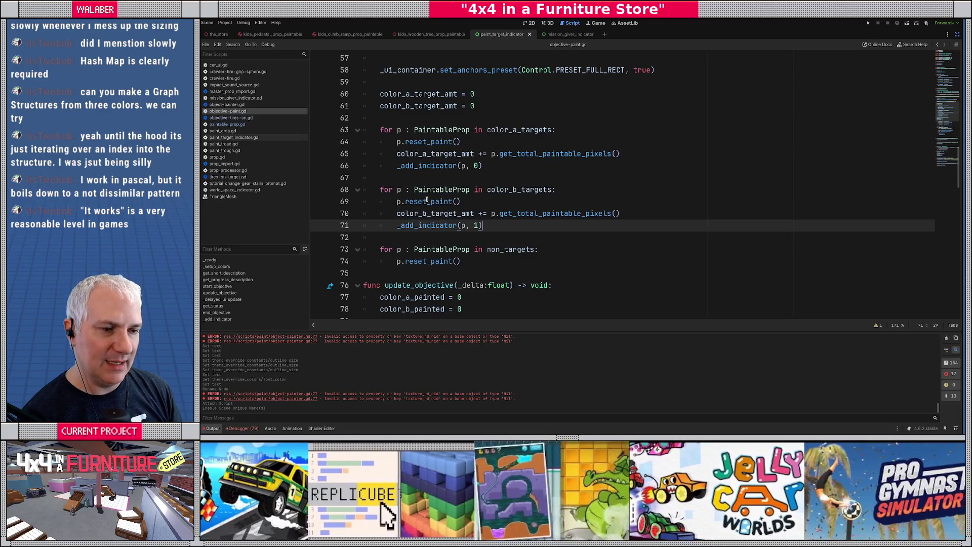
{"action": "mouse_move", "coordinate": [427, 199]}
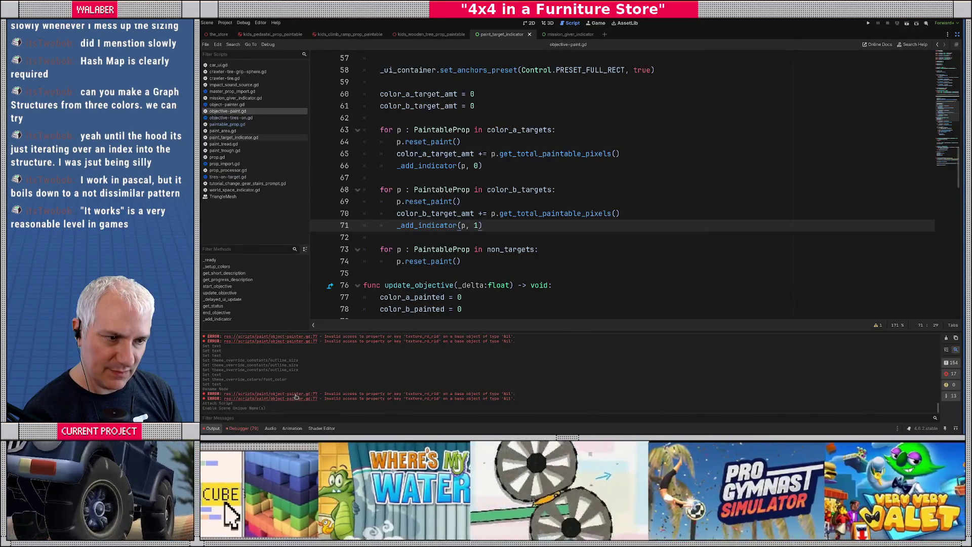
{"action": "left_click", "coordinate": [296, 397]}
{"action": "scroll", "coordinate": [428, 163], "scroll_direction": "up", "scroll_amount": 2}
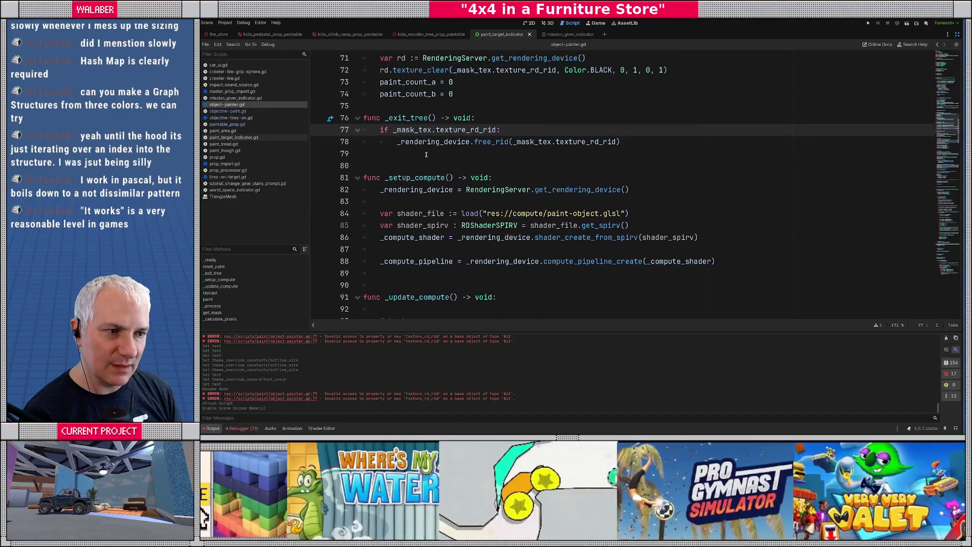
Guard the _exit_tree texture free with a '_mask_tex != null and' check, then save.
{"action": "key", "text": "Up"}
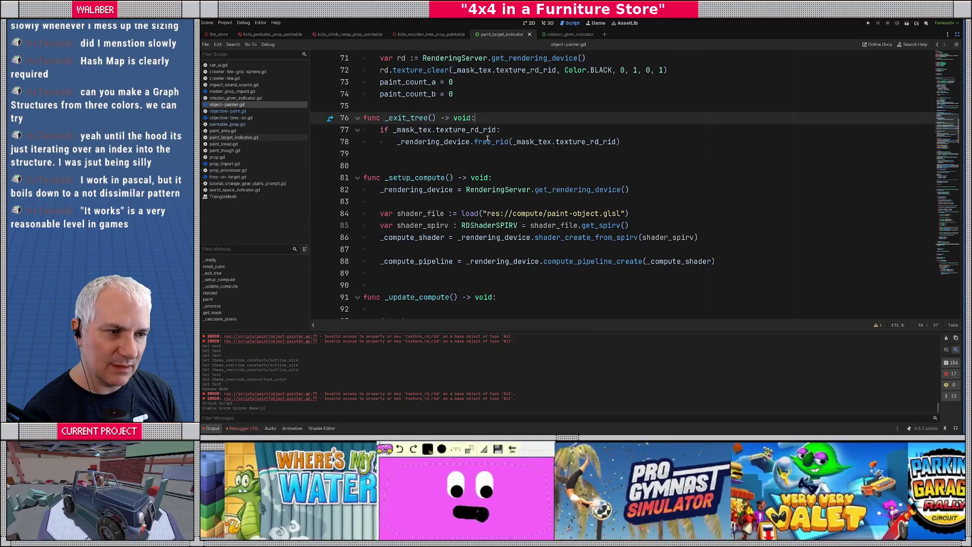
{"action": "key", "text": "End"}
{"action": "key", "text": "Return"}
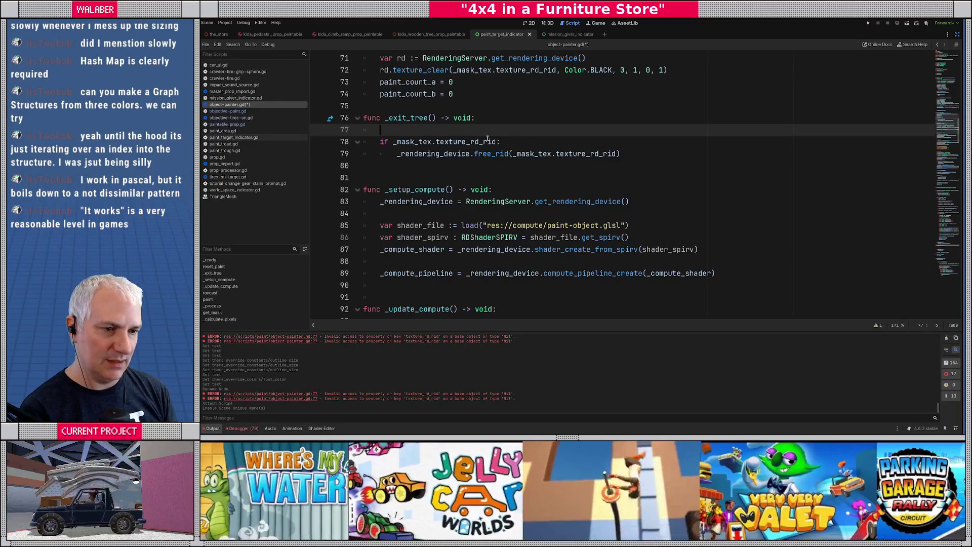
{"action": "key", "text": "ctrl+shift+k"}
{"action": "key", "text": "Right"}
{"action": "key", "text": "Right"}
{"action": "type", "text": "_ma"}
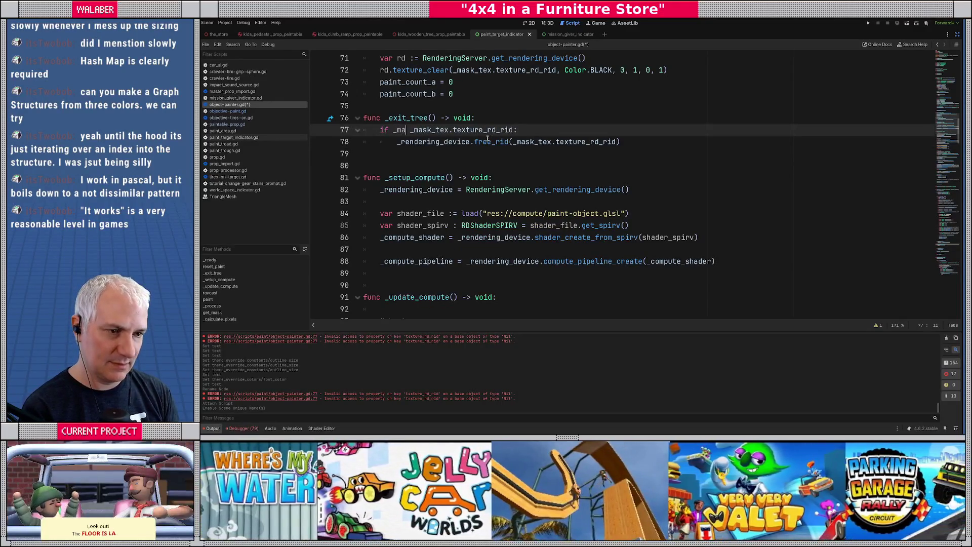
{"action": "type", "text": "sk_tex != n"}
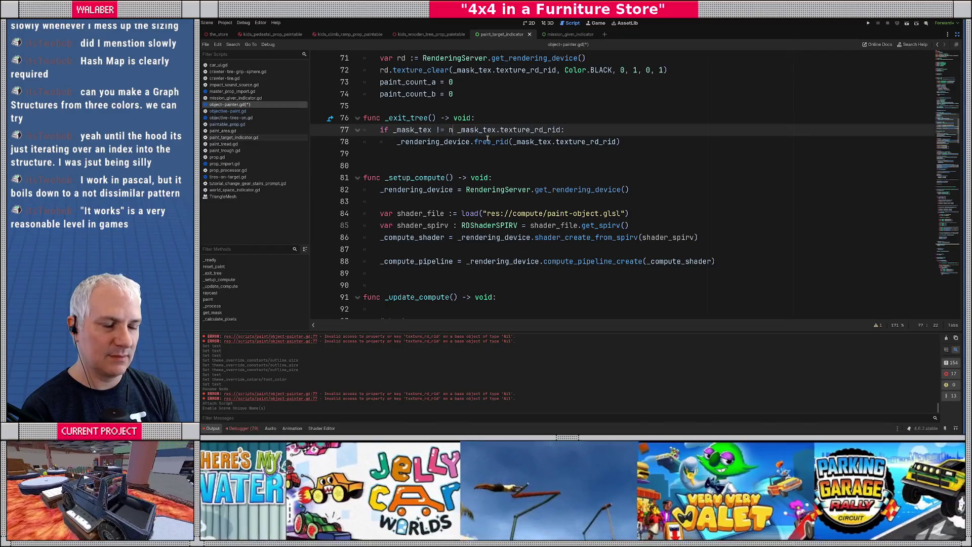
{"action": "type", "text": "ull and"}
{"action": "key", "text": "ctrl+s"}
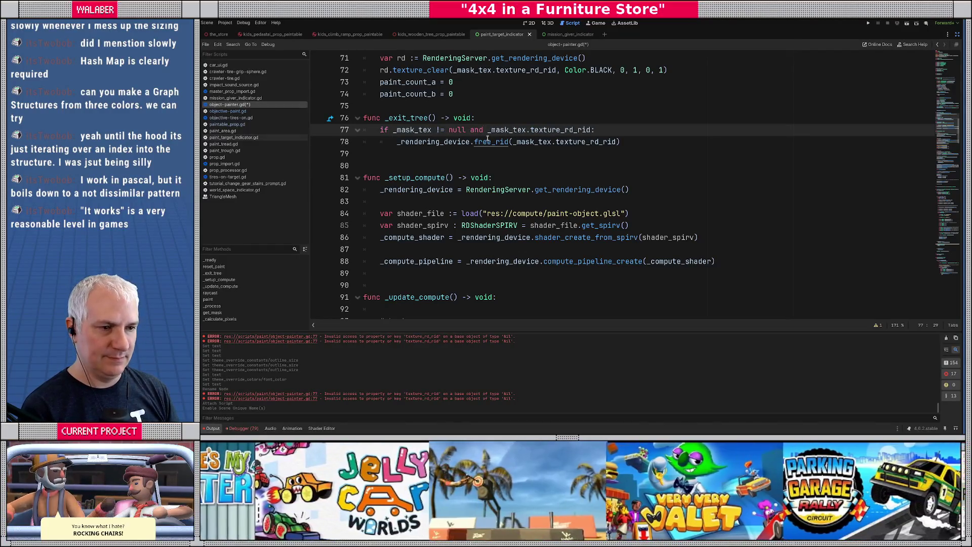
Add rd.texture_update() below the texture_clear call in reset_paint and check texture_clear's documentation.
{"action": "left_click", "coordinate": [438, 166]}
{"action": "key", "text": "ctrl+f"}
{"action": "type", "text": "r"}
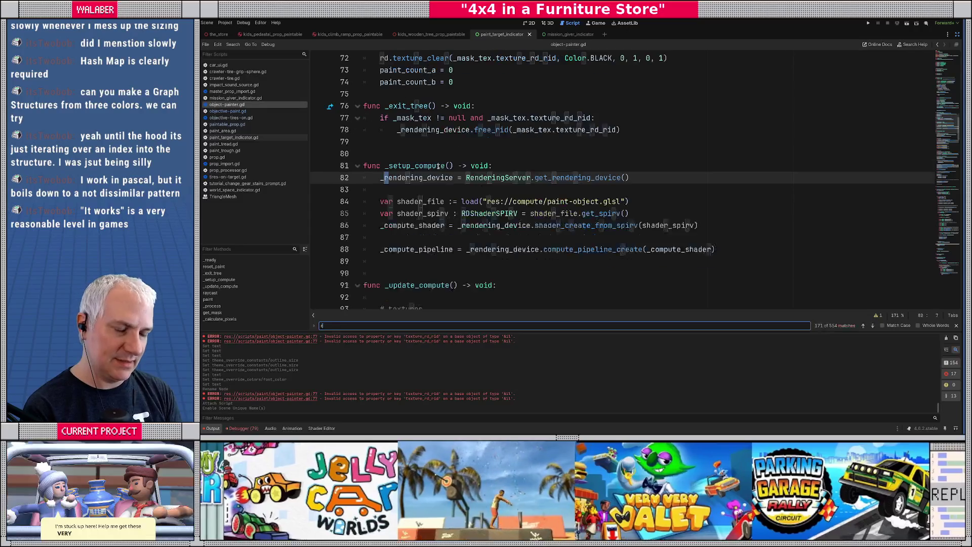
{"action": "type", "text": "eset"}
{"action": "key", "text": "Escape"}
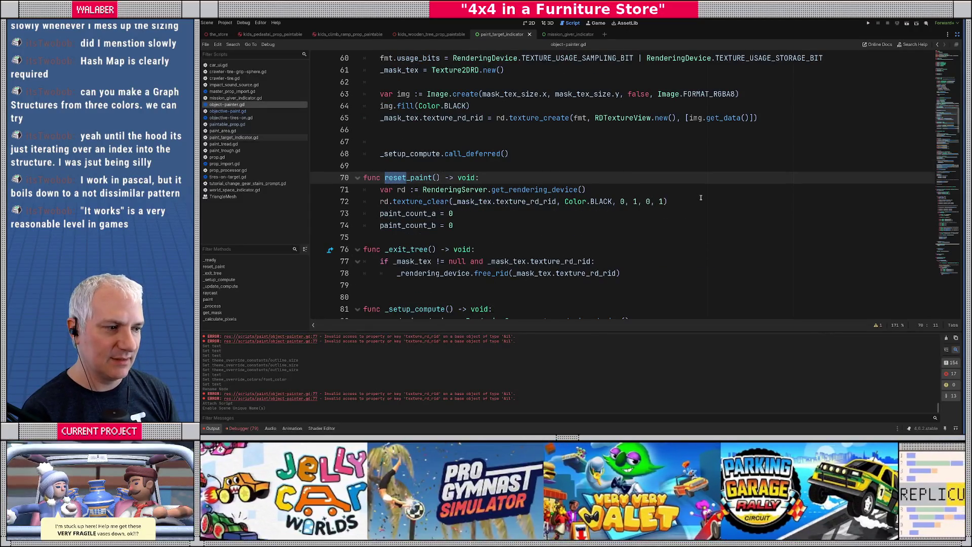
{"action": "left_click", "coordinate": [701, 198]}
{"action": "key", "text": "Return"}
{"action": "type", "text": "rd.texture"}
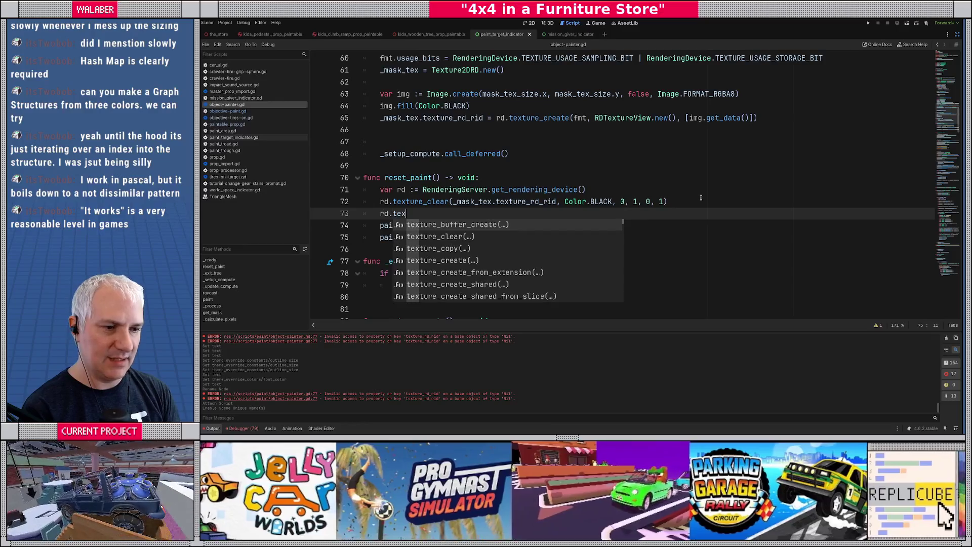
{"action": "type", "text": "_"}
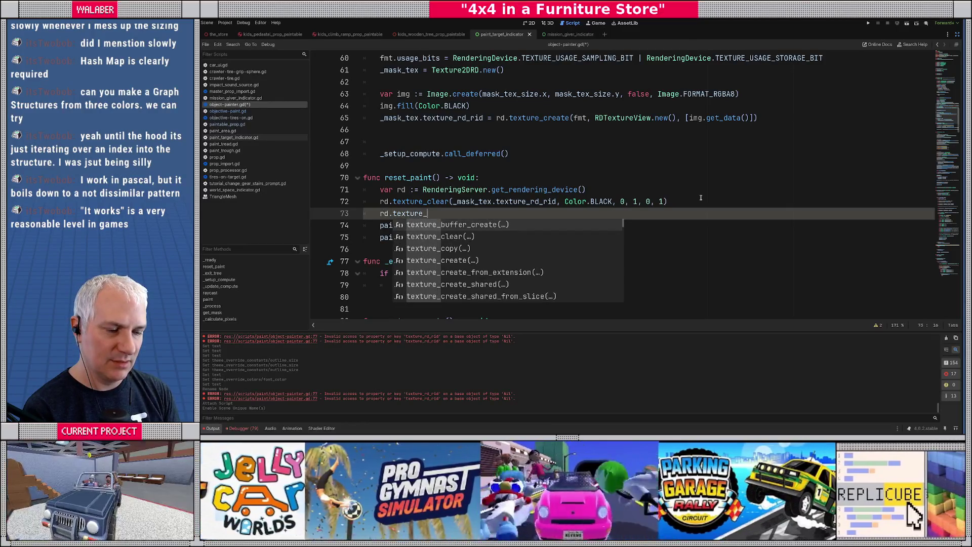
{"action": "type", "text": "up"}
{"action": "key", "text": "Return"}
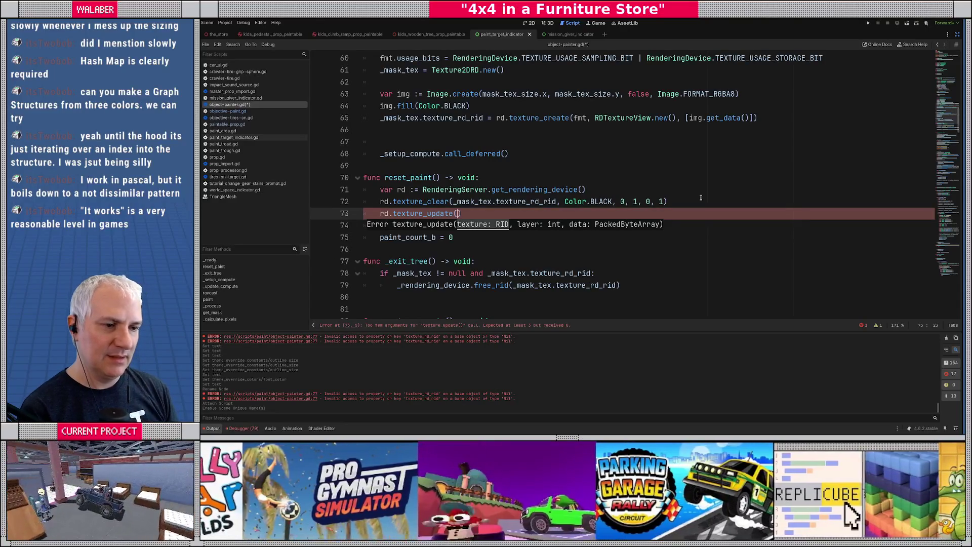
{"action": "left_click", "coordinate": [436, 202], "text": "ctrl"}
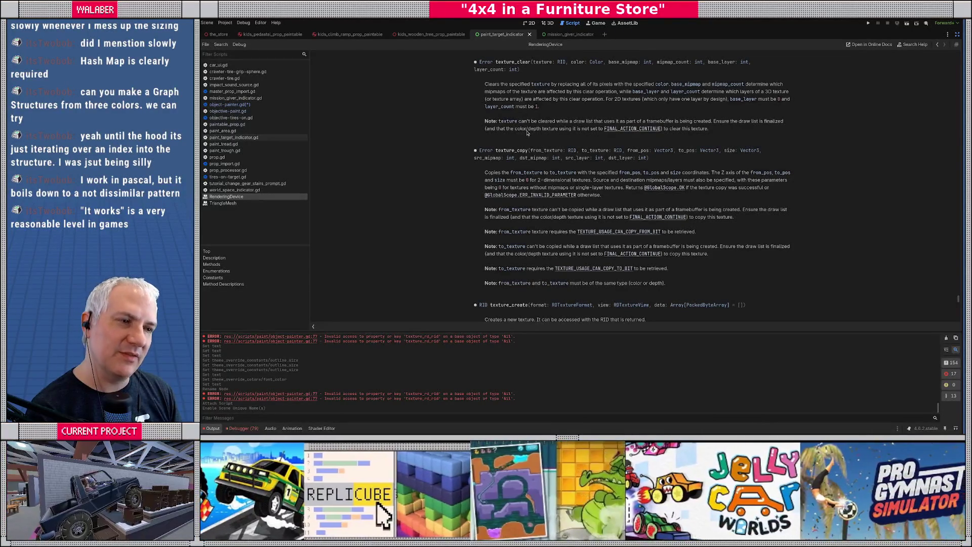
Store texture_clear's result and print 'error clearing texture %s' when it isn't OK, then save.
{"action": "key", "text": "alt+Left"}
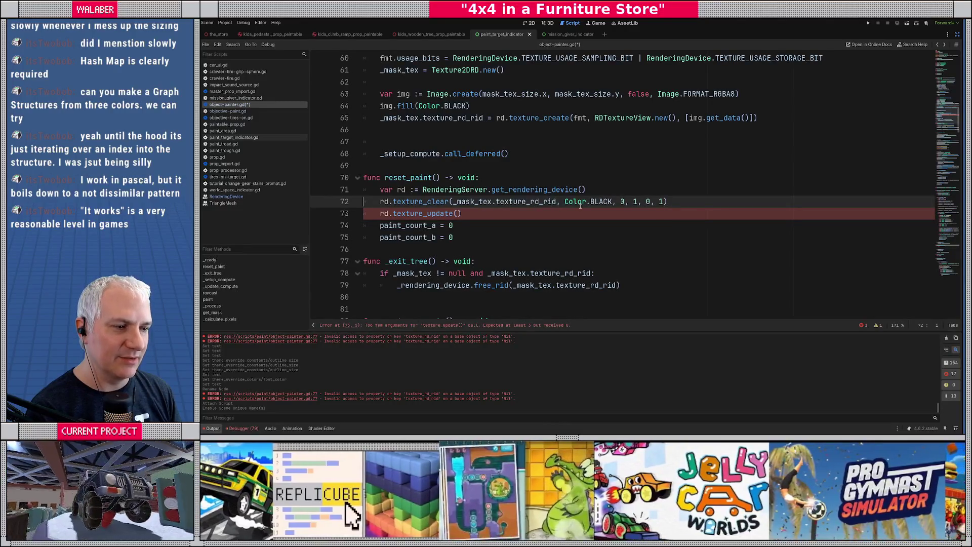
{"action": "left_click", "coordinate": [381, 203]}
{"action": "type", "text": "var result :="}
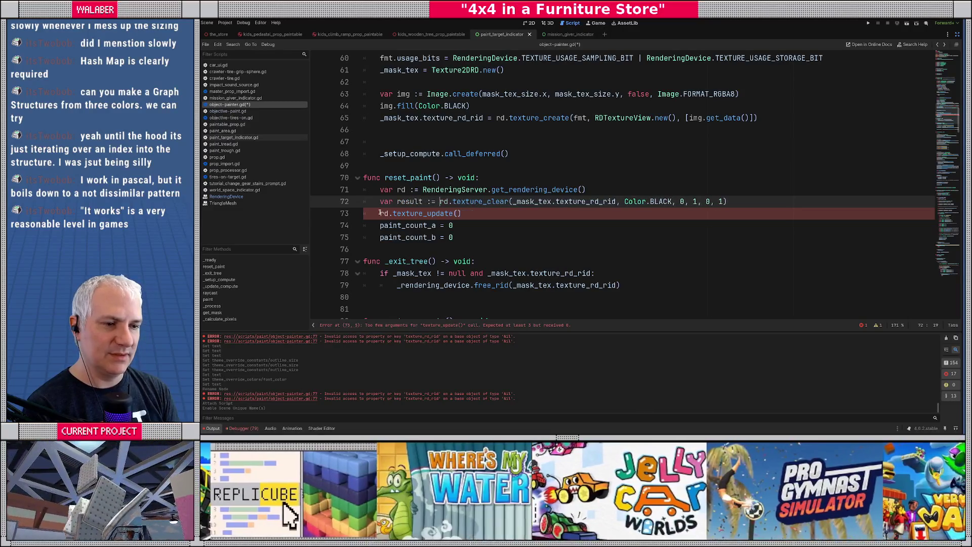
{"action": "left_click", "coordinate": [380, 213]}
{"action": "key", "text": "shift+End"}
{"action": "type", "text": "if"}
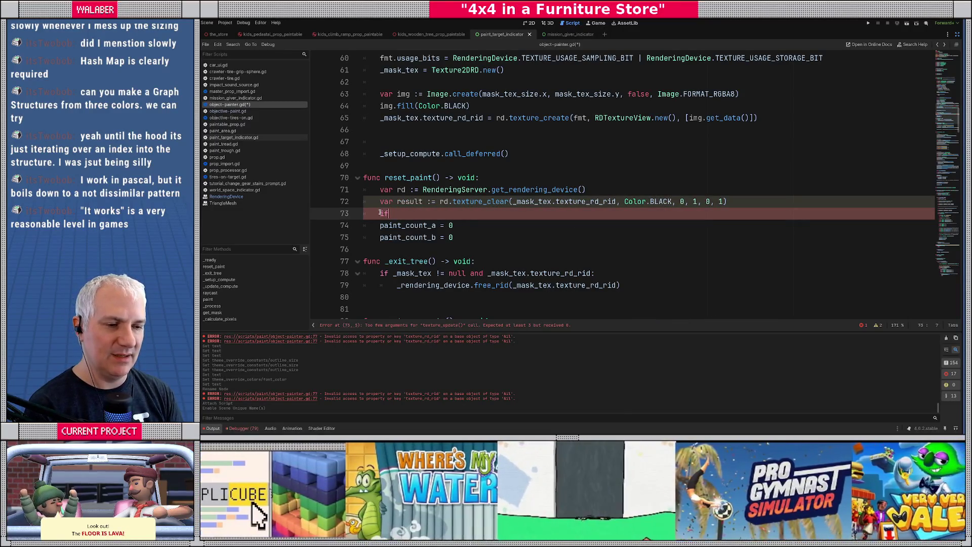
{"action": "type", "text": " result != OK:"}
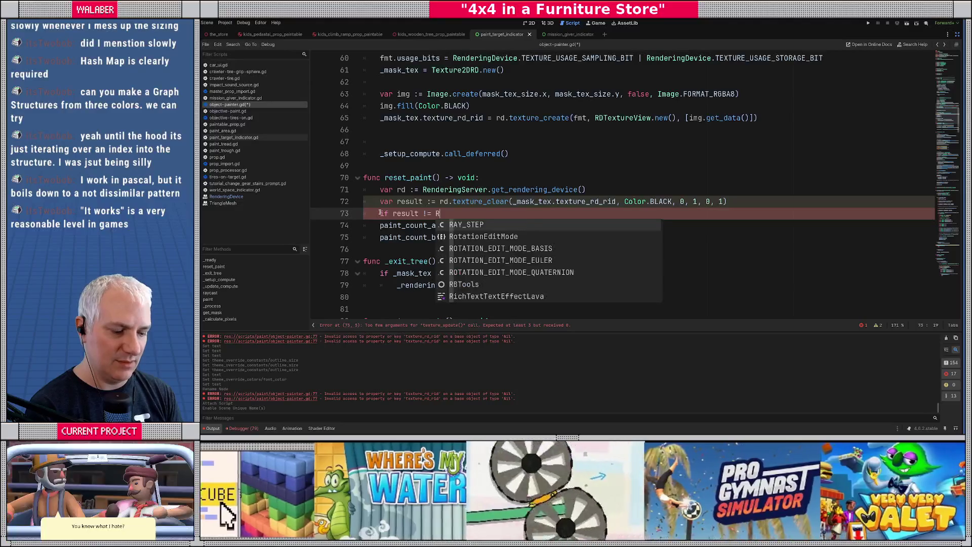
{"action": "key", "text": "Return"}
{"action": "type", "text": "print(\"error"}
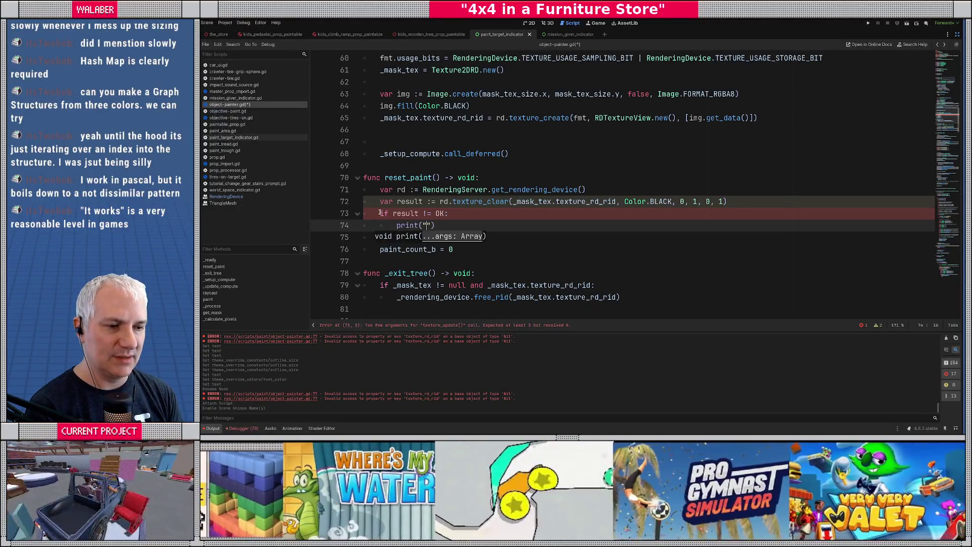
{"action": "type", "text": " clearing texture"}
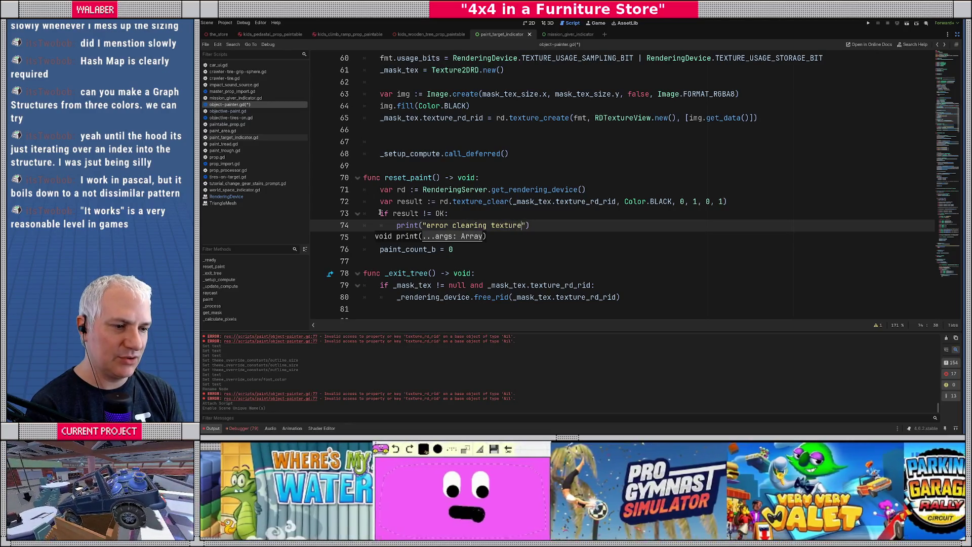
{"action": "type", "text": " %s\" % "}
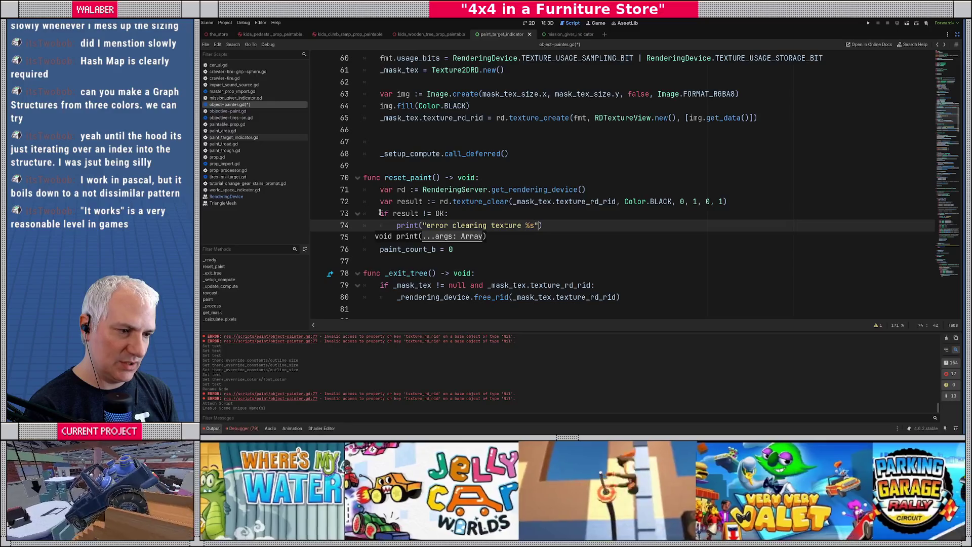
{"action": "type", "text": "result"}
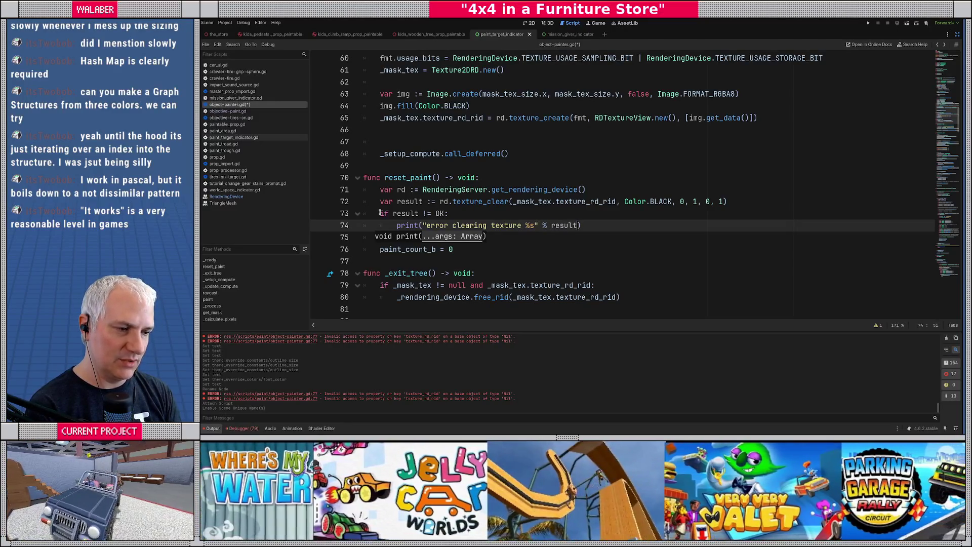
{"action": "key", "text": "End"}
{"action": "key", "text": "Return"}
{"action": "key", "text": "ctrl+s"}
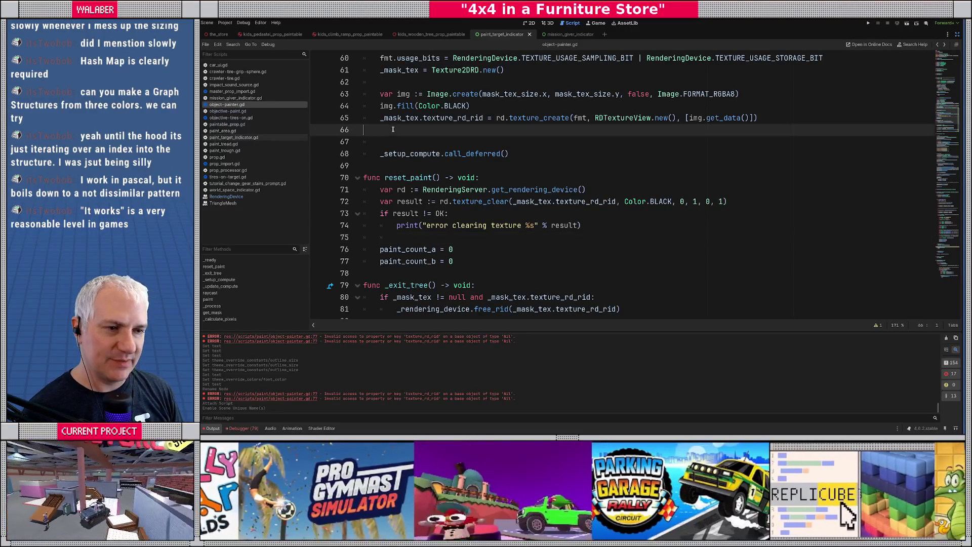
Review the reset_paint code and paint_count_a, then look up the documentation for OK.
{"action": "left_click_drag", "start_coordinate": [383, 82], "coordinate": [410, 190]}
{"action": "left_click", "coordinate": [424, 164]}
{"action": "scroll", "coordinate": [424, 165], "scroll_direction": "down", "scroll_amount": 2}
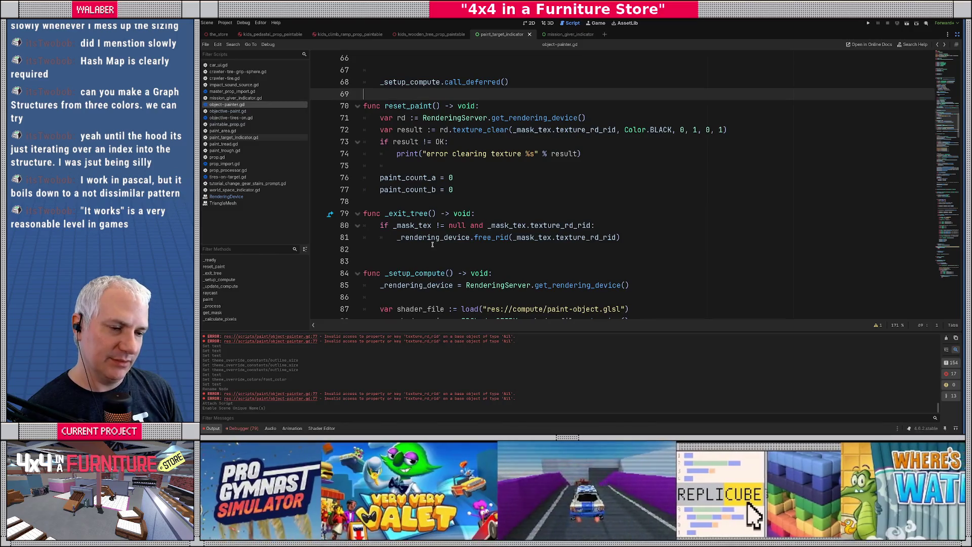
{"action": "left_click", "coordinate": [427, 177]}
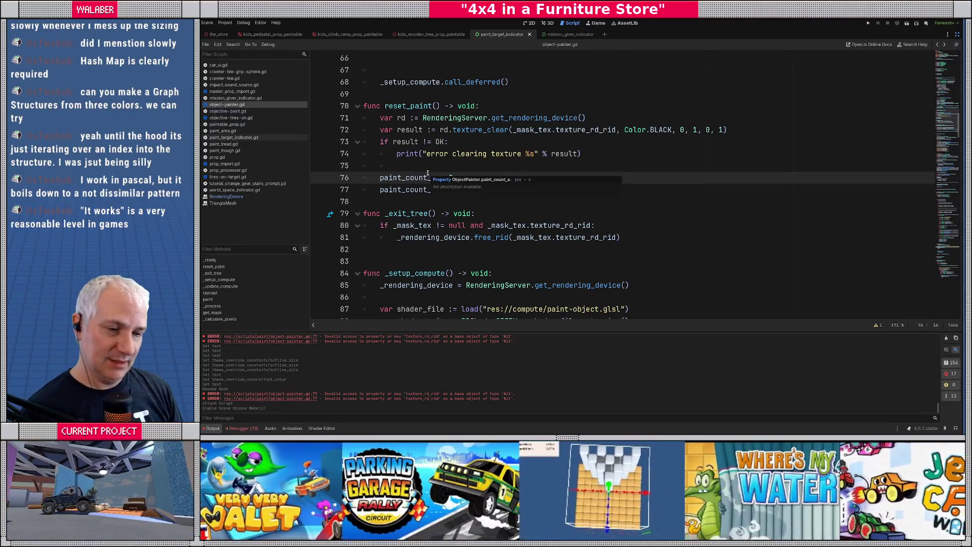
{"action": "left_click", "coordinate": [416, 167]}
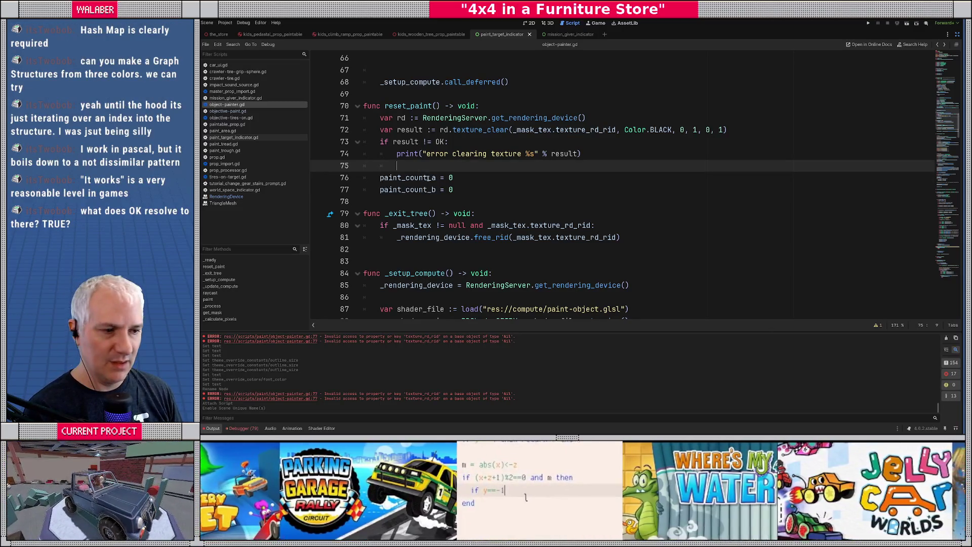
{"action": "left_click", "coordinate": [441, 142], "text": "ctrl"}
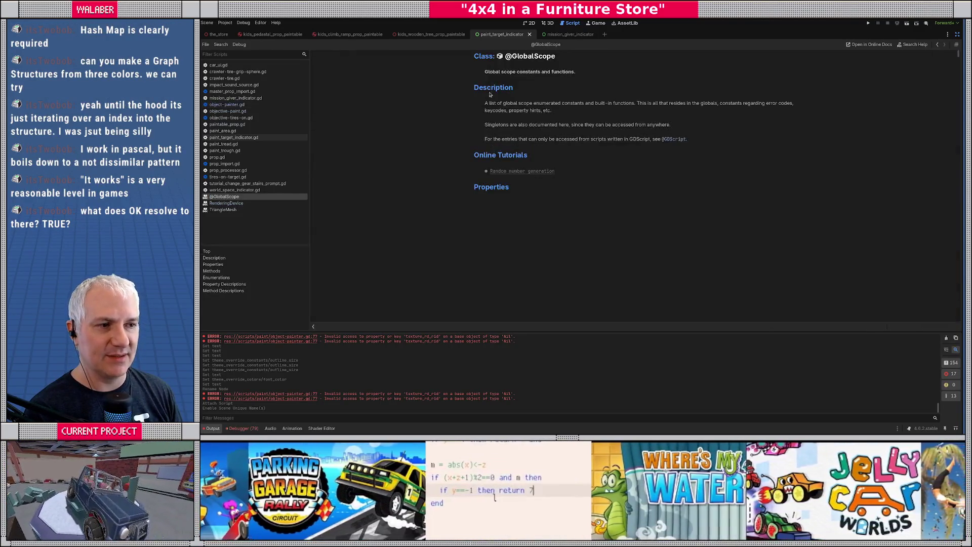
Browse the Error enum and texture_clear documentation.
{"action": "scroll", "coordinate": [495, 214], "scroll_direction": "down", "scroll_amount": 10}
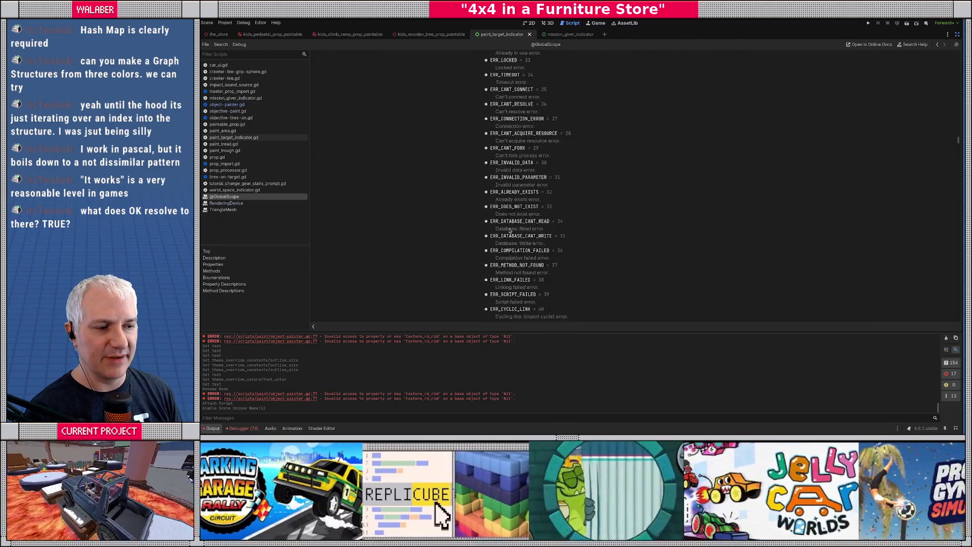
{"action": "scroll", "coordinate": [509, 231], "scroll_direction": "down", "scroll_amount": 5}
{"action": "scroll", "coordinate": [510, 228], "scroll_direction": "up", "scroll_amount": 18}
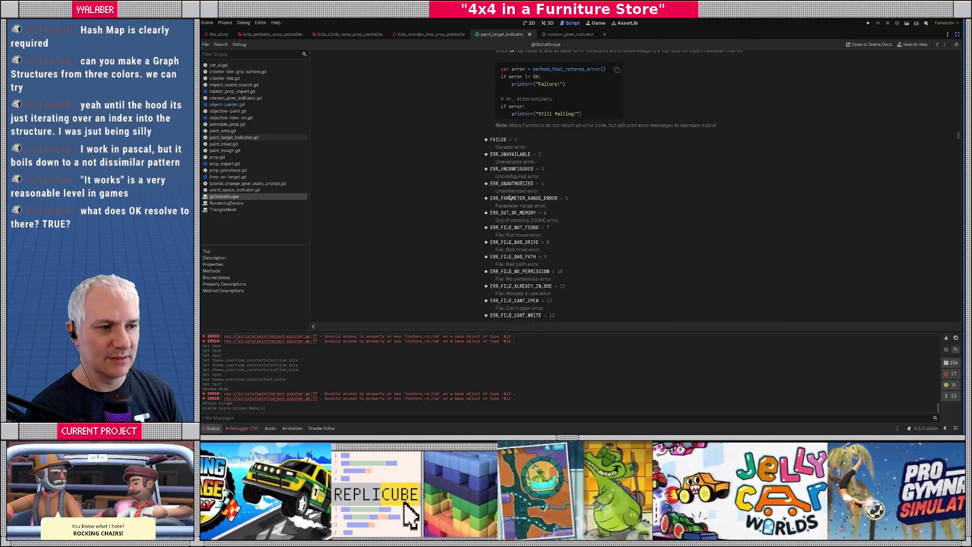
{"action": "key", "text": "alt+Left"}
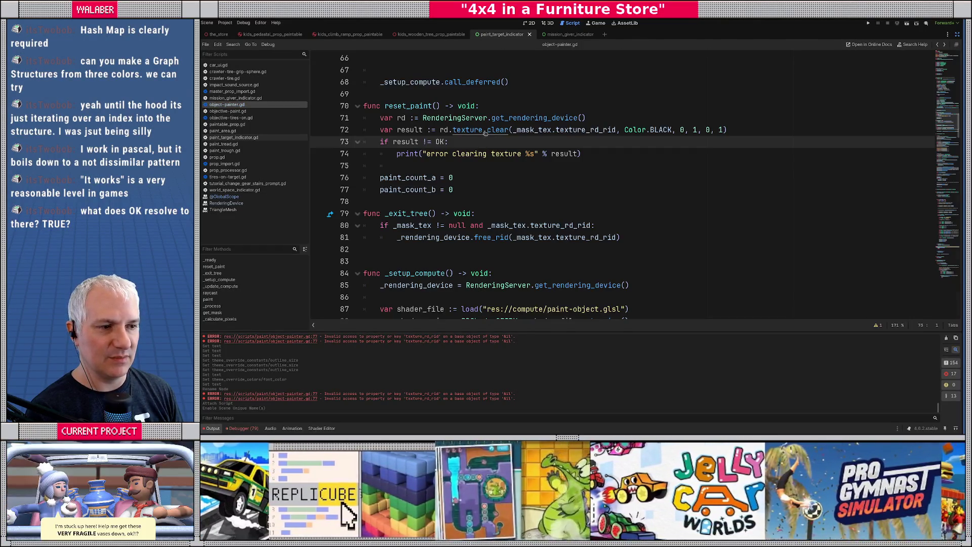
{"action": "key", "text": "alt+Right"}
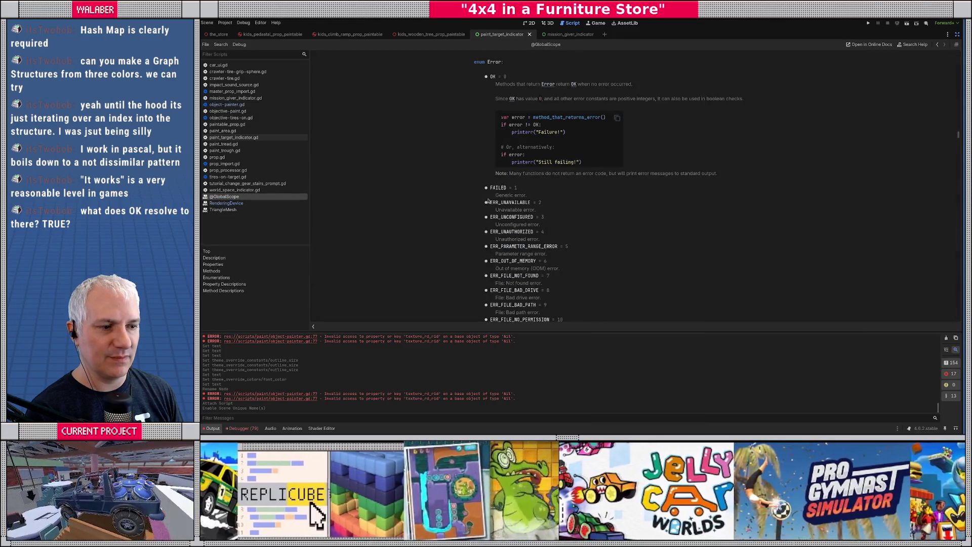
{"action": "scroll", "coordinate": [486, 193], "scroll_direction": "down", "scroll_amount": 3}
{"action": "scroll", "coordinate": [500, 131], "scroll_direction": "down", "scroll_amount": 10}
{"action": "key", "text": "alt+Left"}
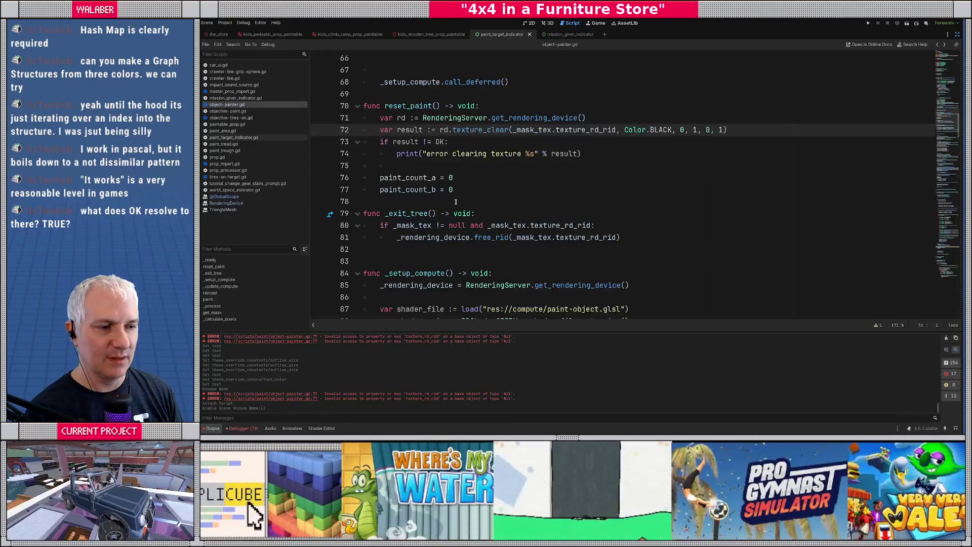
{"action": "left_click", "coordinate": [478, 130], "text": "ctrl"}
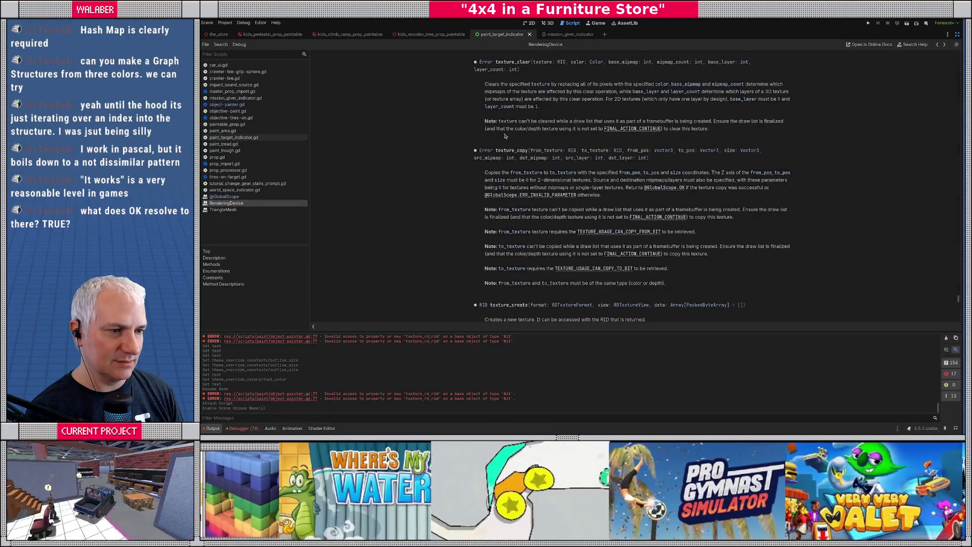
{"action": "key", "text": "alt+Left"}
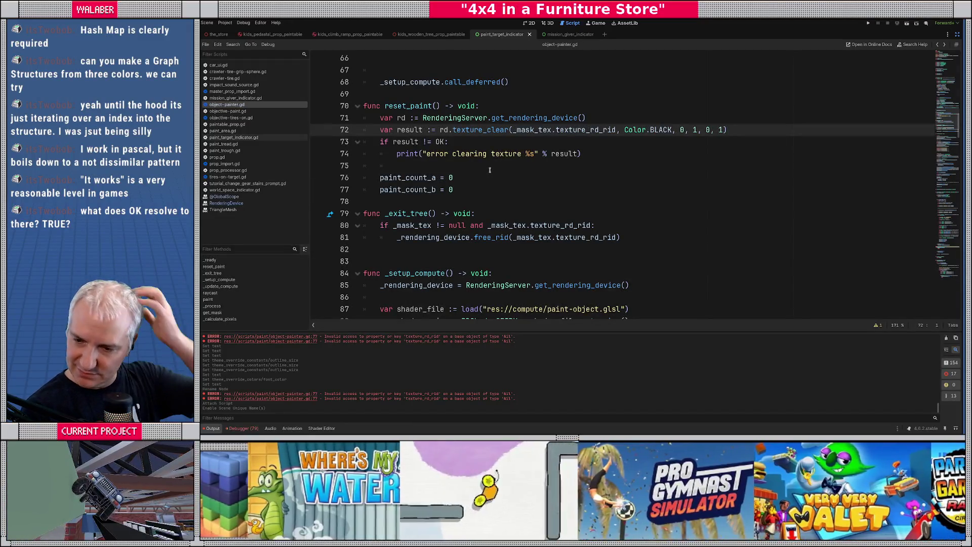
Change the result check to compare against Error.OK, save, and run the project with F5.
{"action": "left_click", "coordinate": [490, 169]}
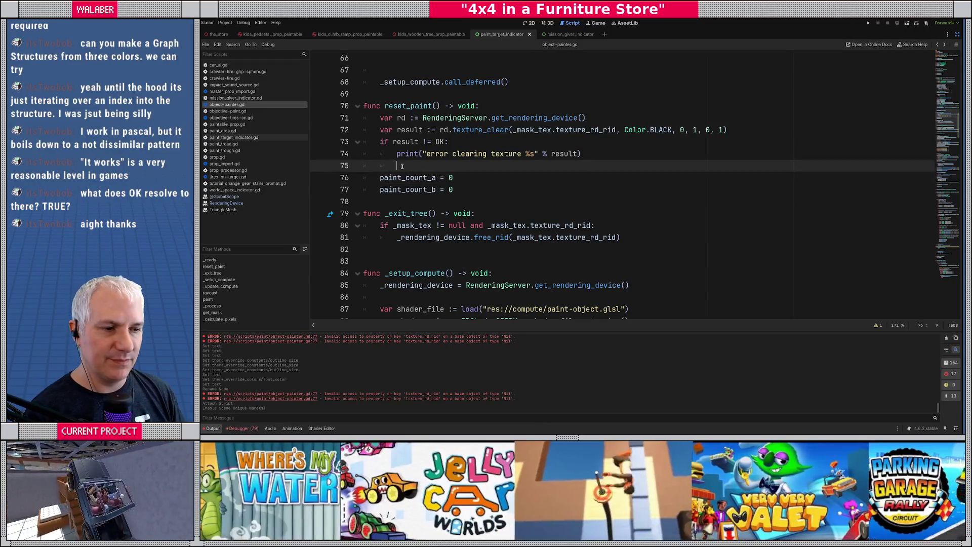
{"action": "left_click", "coordinate": [436, 143]}
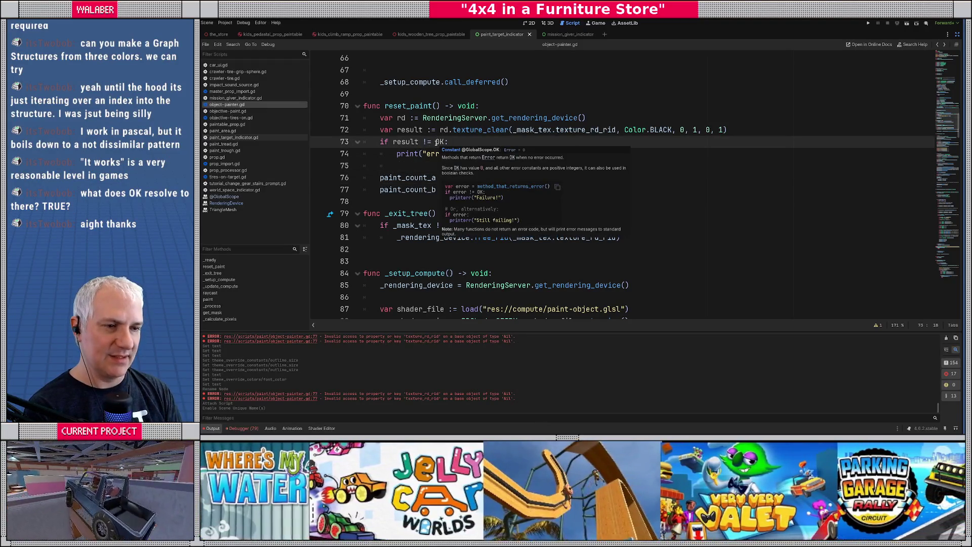
{"action": "type", "text": "Error."}
{"action": "left_click", "coordinate": [425, 166]}
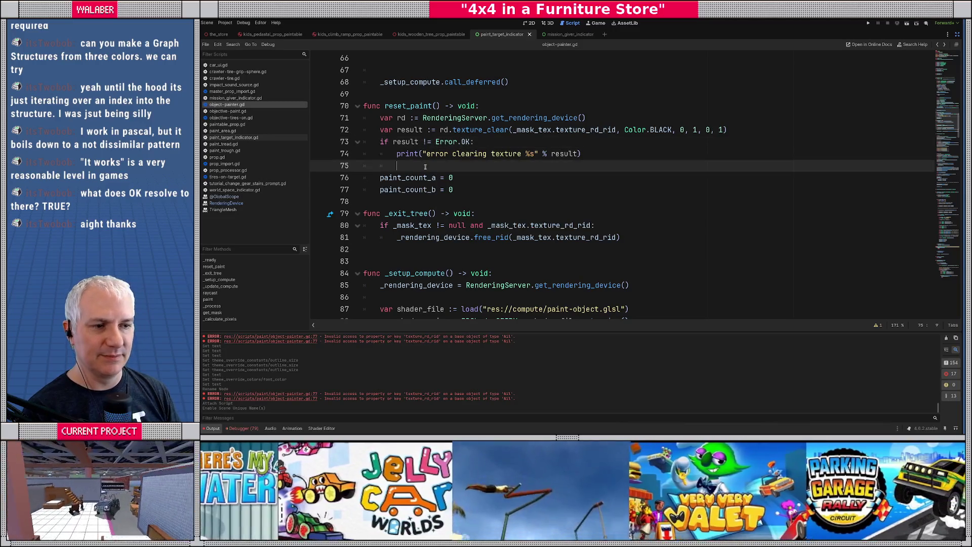
{"action": "left_click", "coordinate": [435, 142]}
{"action": "left_click", "coordinate": [407, 190]}
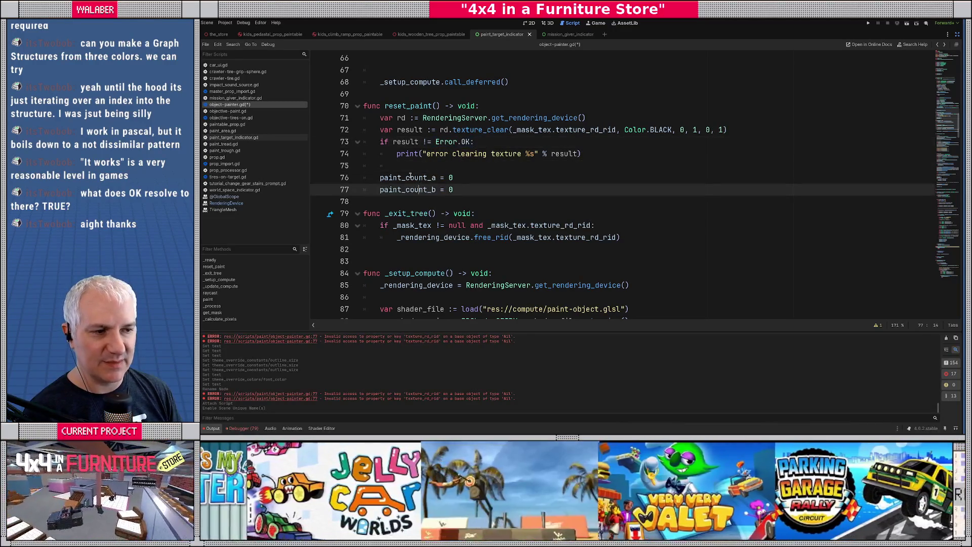
{"action": "left_click", "coordinate": [408, 166]}
{"action": "key", "text": "ctrl+s"}
{"action": "left_click", "coordinate": [448, 96]}
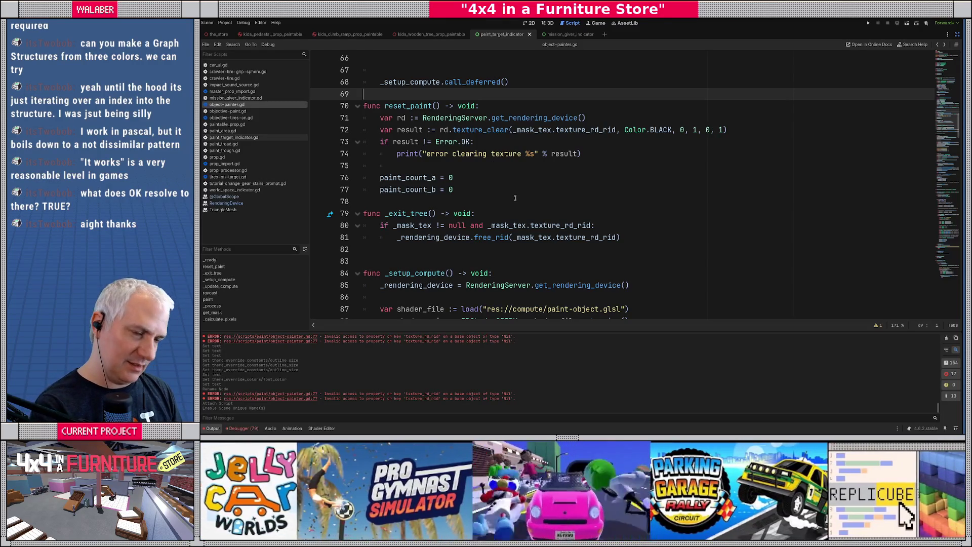
{"action": "key", "text": "F5"}
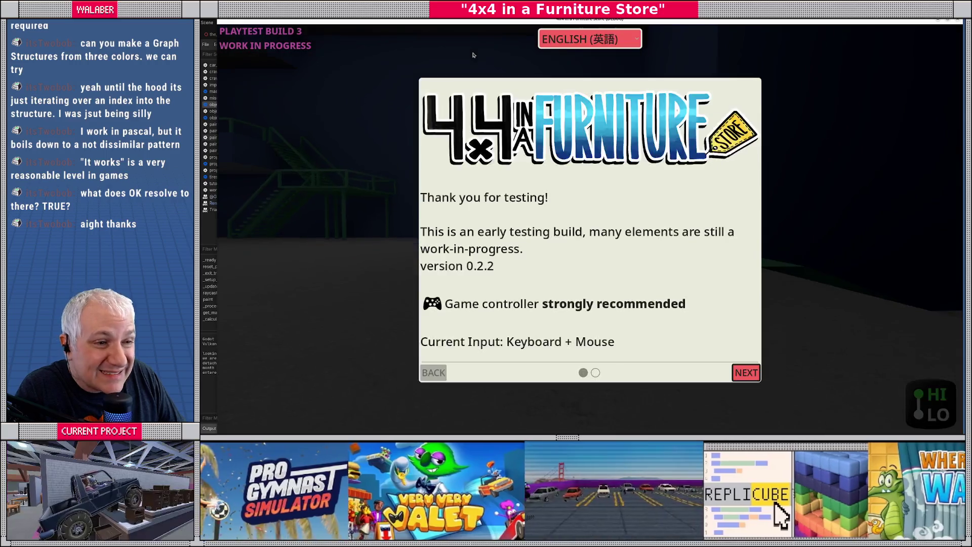
Dismiss the testing notice, teleport to the Paint Department via the dev console, and skip the cutscene.
{"action": "key", "text": "Return"}
{"action": "key", "text": "grave"}
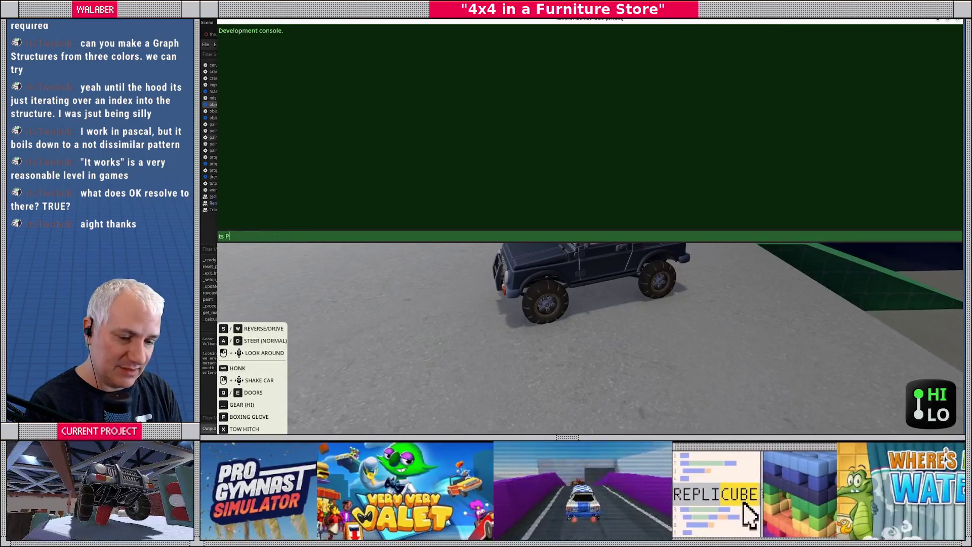
{"action": "key", "text": "Return"}
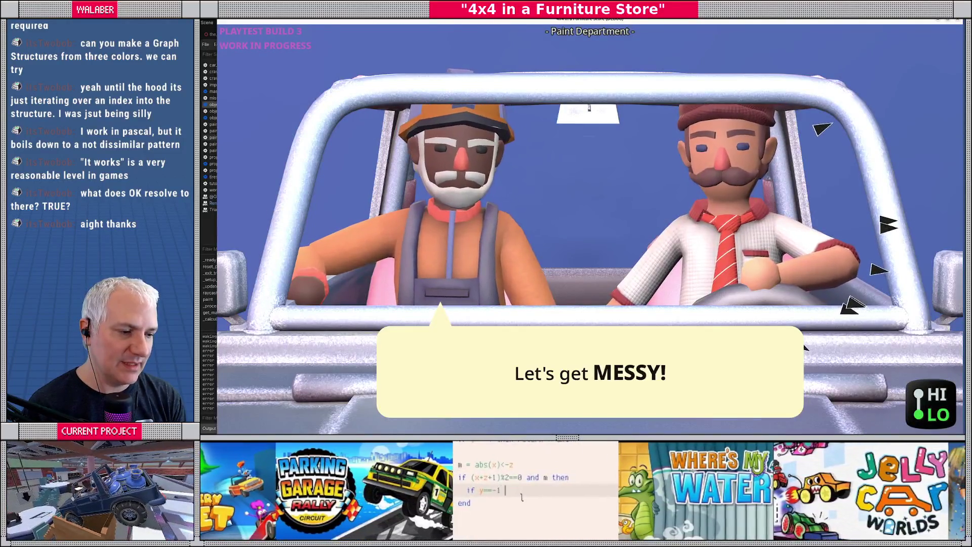
{"action": "key", "text": "space"}
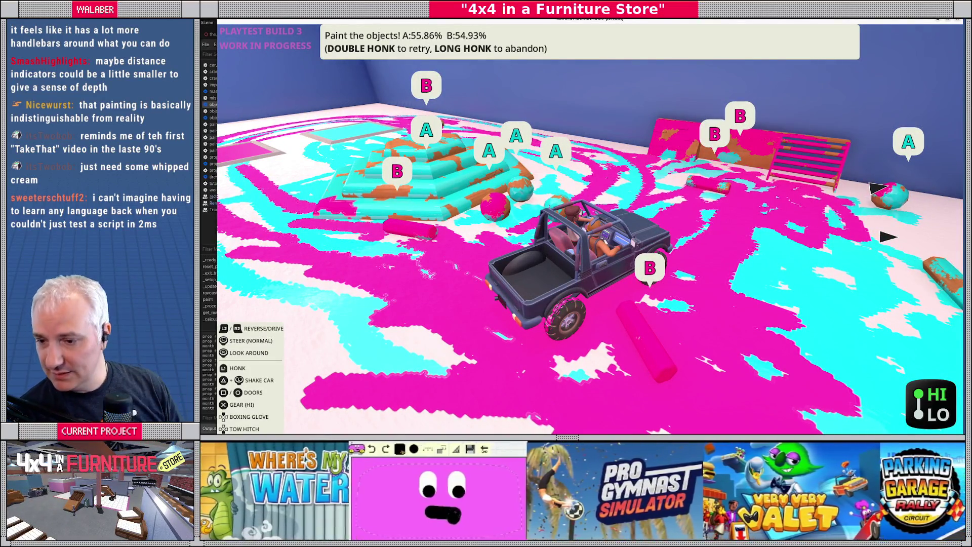
Leave the playtest from the game's main menu and return to the editor.
{"action": "key", "text": "Escape"}
{"action": "key", "text": "F8"}
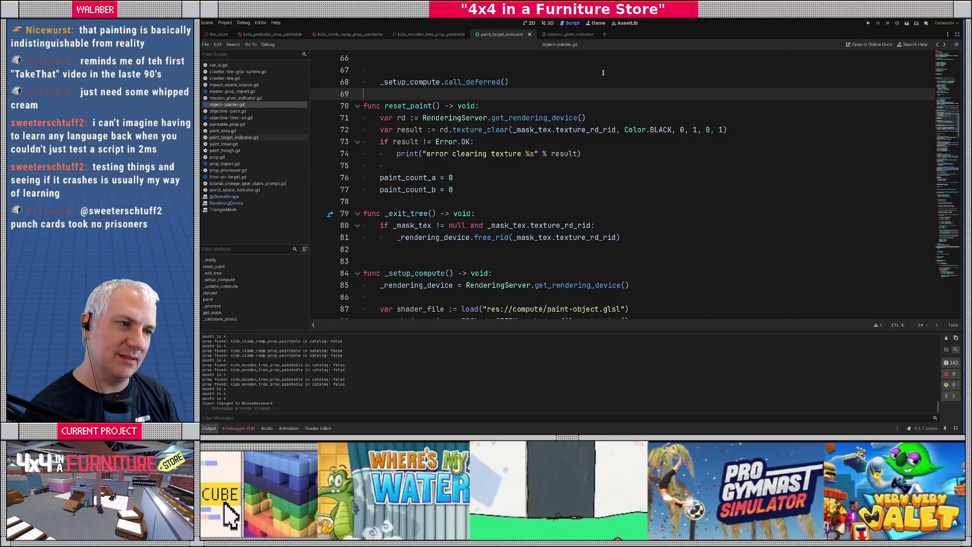
Switch to objective-paint.gd and change the indicator offset on line 104 to Vector3(0.0, 1.0, 0.0).
{"action": "left_click", "coordinate": [700, 129]}
{"action": "scroll", "coordinate": [650, 205], "scroll_direction": "down", "scroll_amount": 4}
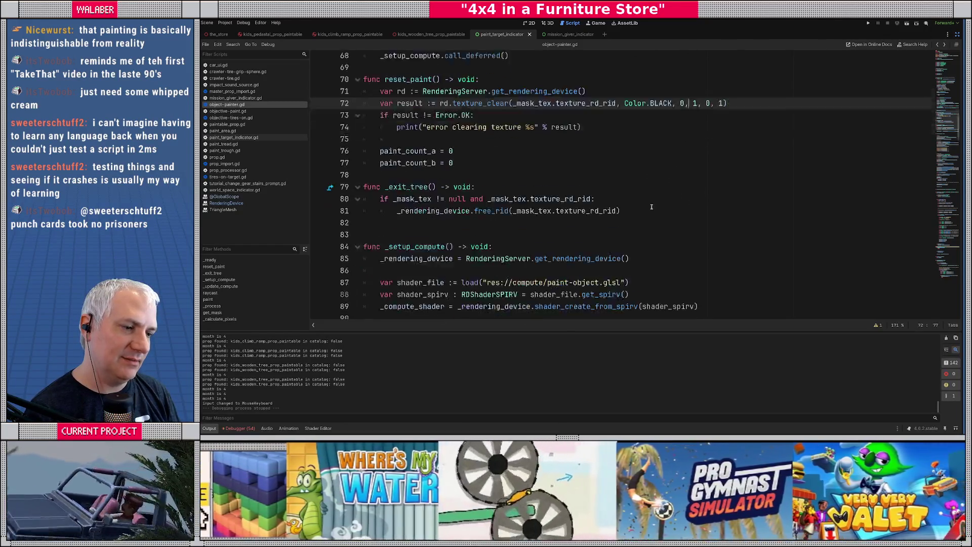
{"action": "scroll", "coordinate": [649, 205], "scroll_direction": "down", "scroll_amount": 15}
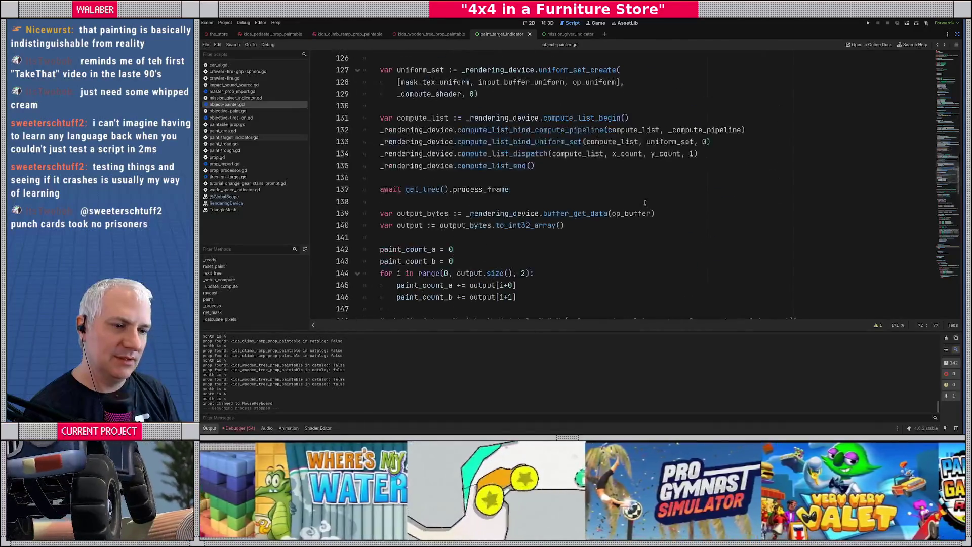
{"action": "left_click", "coordinate": [265, 111]}
{"action": "scroll", "coordinate": [626, 184], "scroll_direction": "down", "scroll_amount": 8}
{"action": "scroll", "coordinate": [626, 185], "scroll_direction": "down", "scroll_amount": 4}
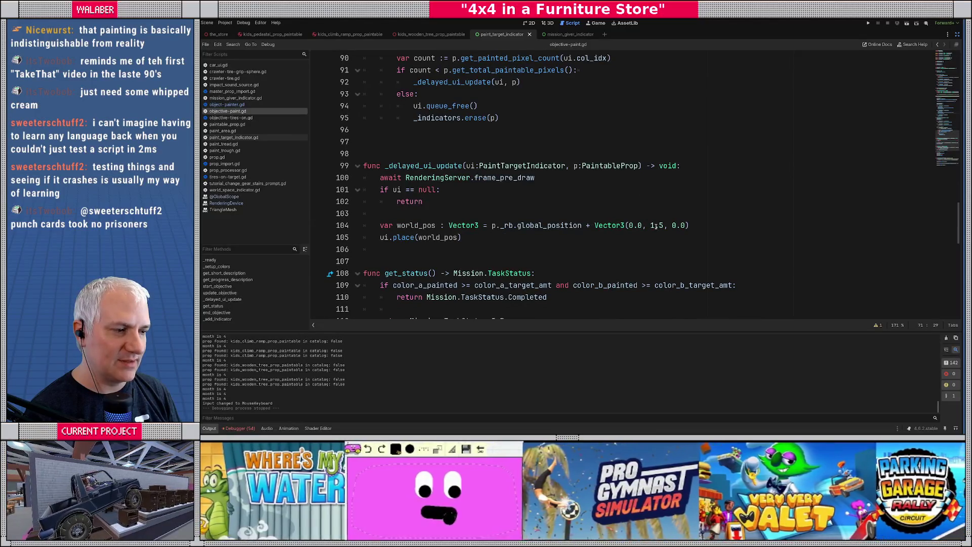
{"action": "double_click", "coordinate": [657, 226]}
{"action": "type", "text": "0"}
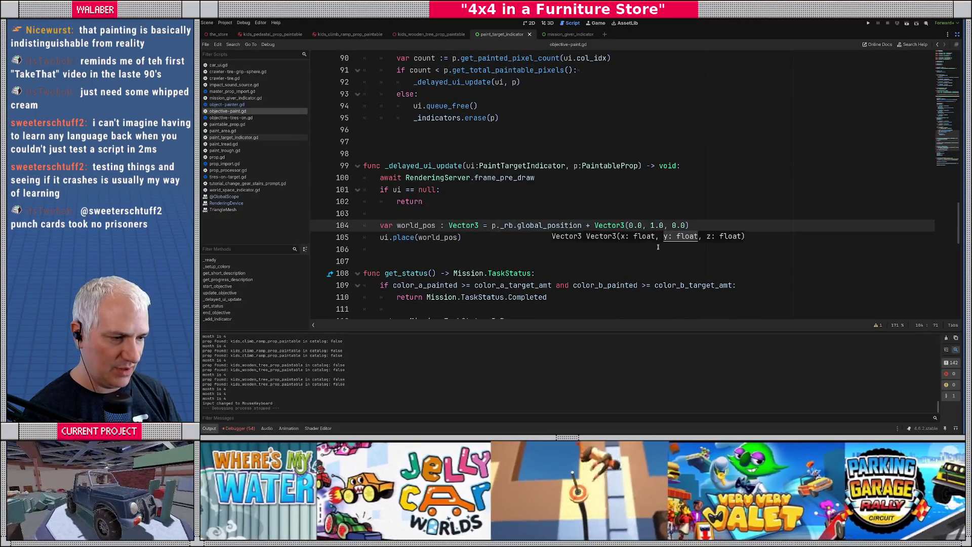
{"action": "left_click", "coordinate": [455, 213]}
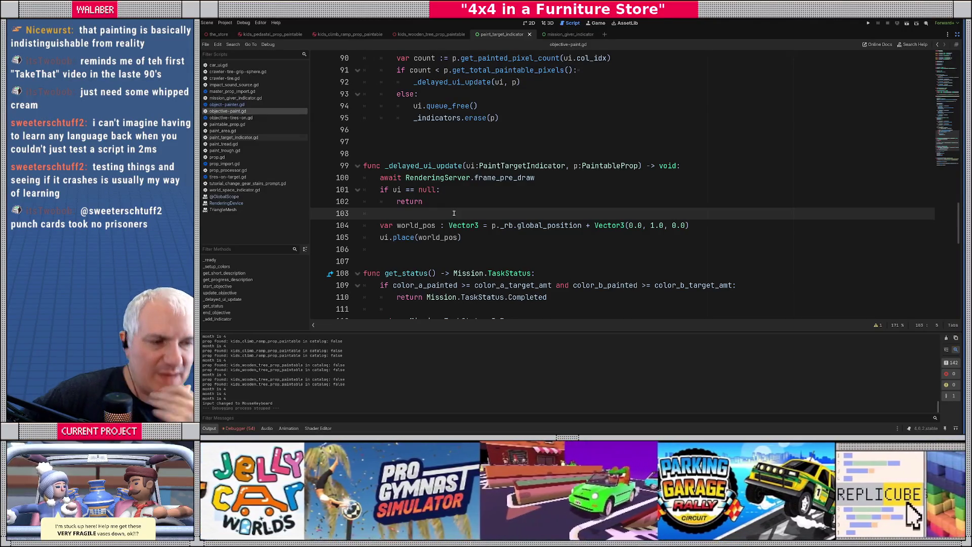
{"action": "scroll", "coordinate": [454, 214], "scroll_direction": "up", "scroll_amount": 3}
Replace the queue_free and erase lines with ui.hide() and declare should_be_visible := false.
{"action": "left_click_drag", "start_coordinate": [413, 213], "coordinate": [515, 227]}
{"action": "key", "text": "BackSpace"}
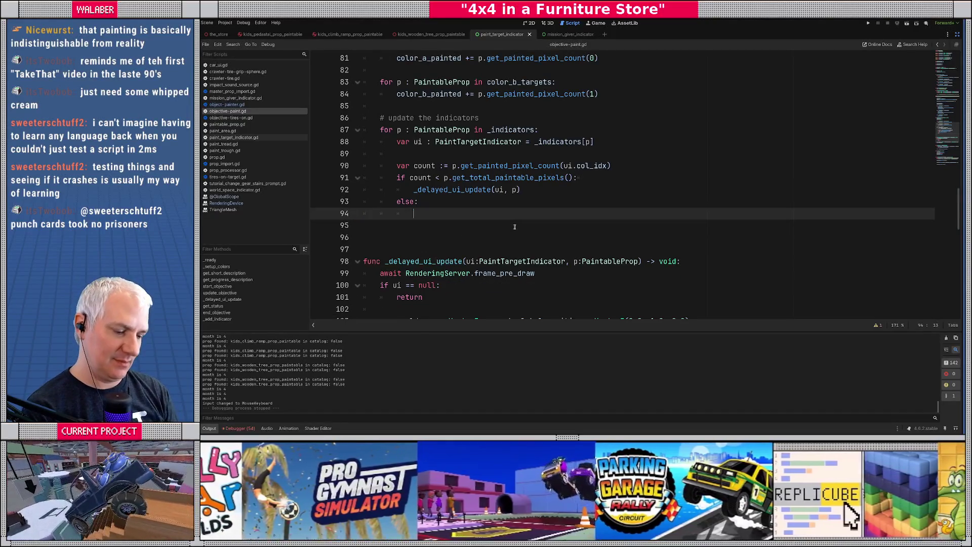
{"action": "type", "text": "ui.hide()"}
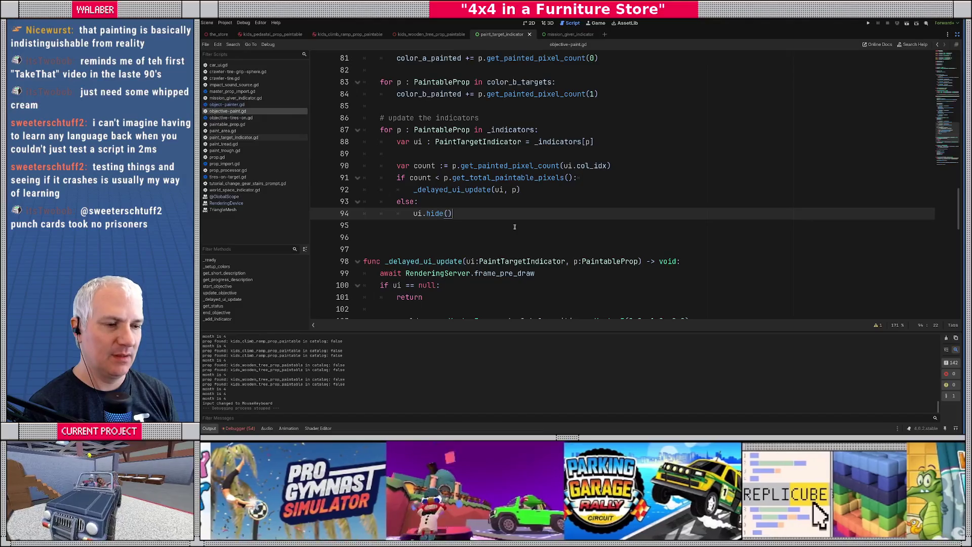
{"action": "key", "text": "Up"}
{"action": "key", "text": "Up"}
{"action": "key", "text": "Up"}
{"action": "key", "text": "Return"}
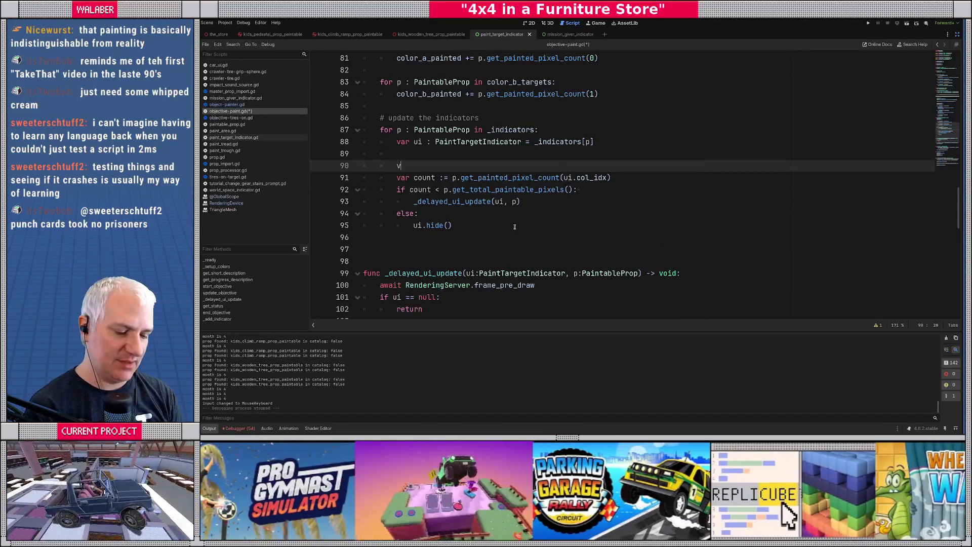
{"action": "type", "text": "var should_be_visible :="}
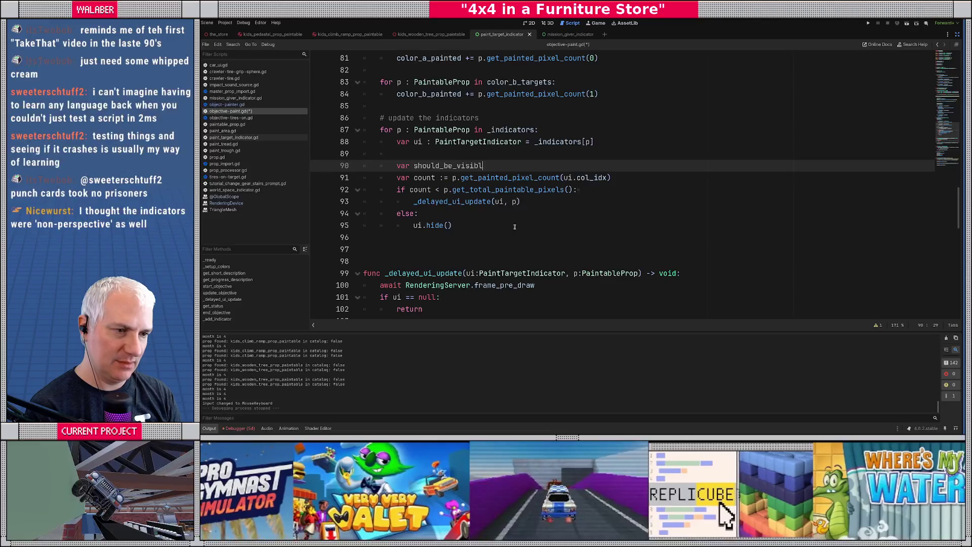
{"action": "type", "text": " f"}
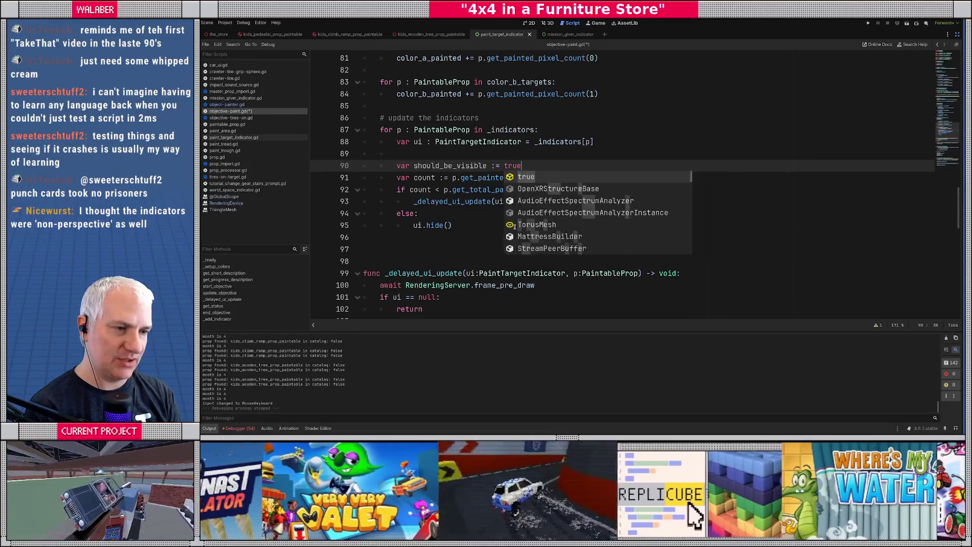
{"action": "type", "text": "alse"}
{"action": "key", "text": "Return"}
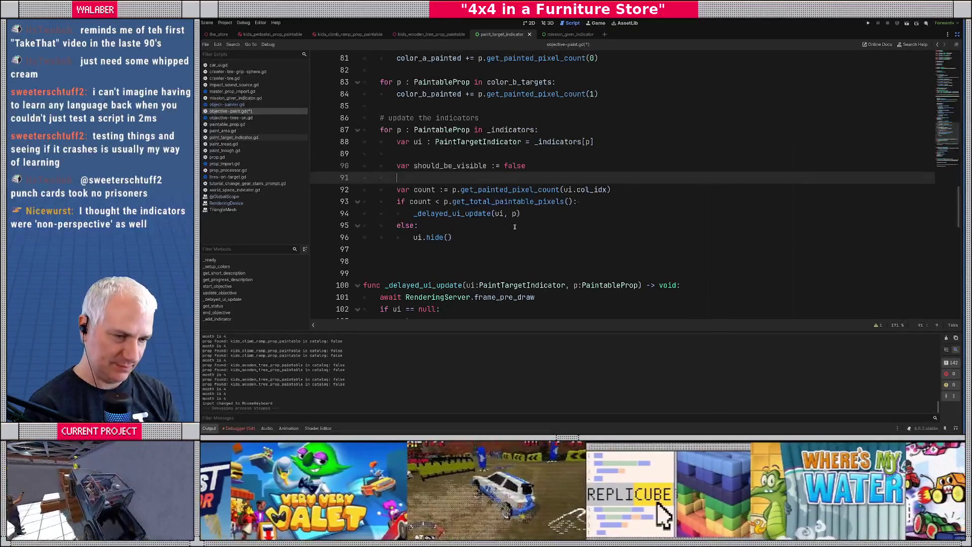
Rearrange the lines and add 'if count < 50: should_be_visible = true'.
{"action": "key", "text": "Return"}
{"action": "key", "text": "Return"}
{"action": "key", "text": "Up"}
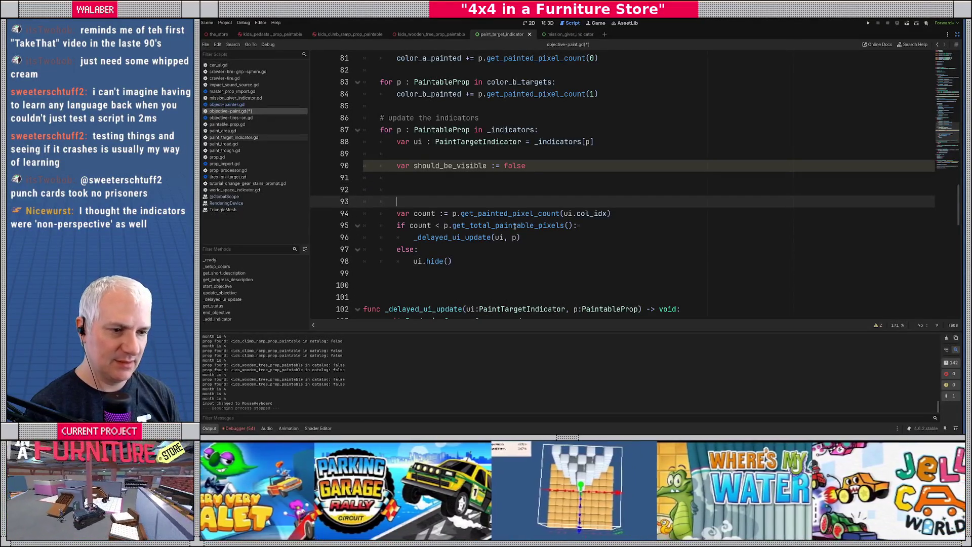
{"action": "key", "text": "Delete"}
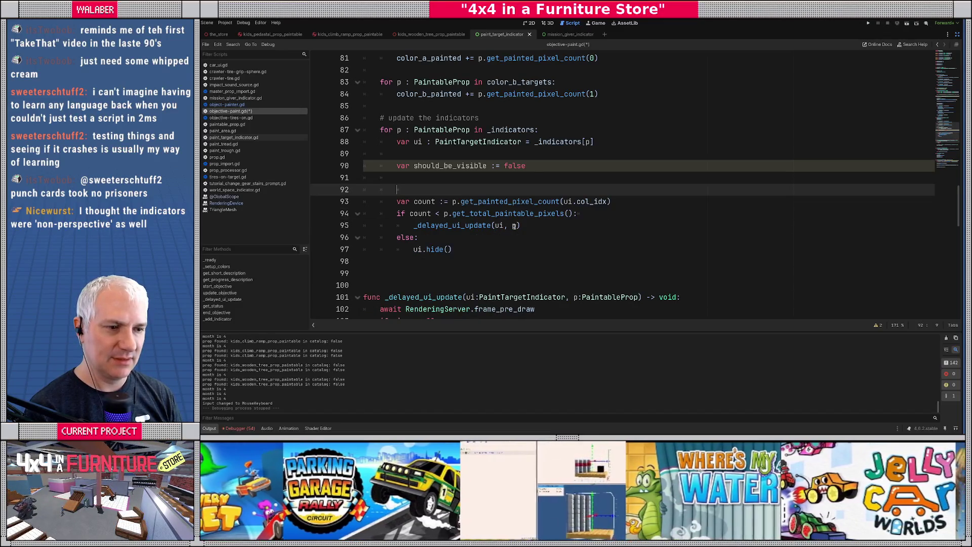
{"action": "key", "text": "Delete"}
{"action": "key", "text": "End"}
{"action": "key", "text": "Return"}
{"action": "key", "text": "Return"}
{"action": "key", "text": "Up"}
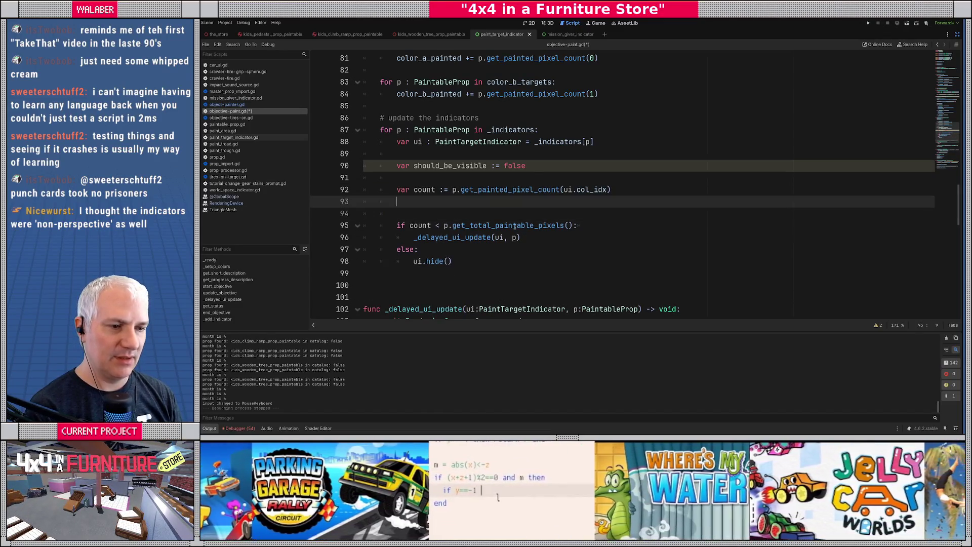
{"action": "key", "text": "Return"}
{"action": "type", "text": "if count "}
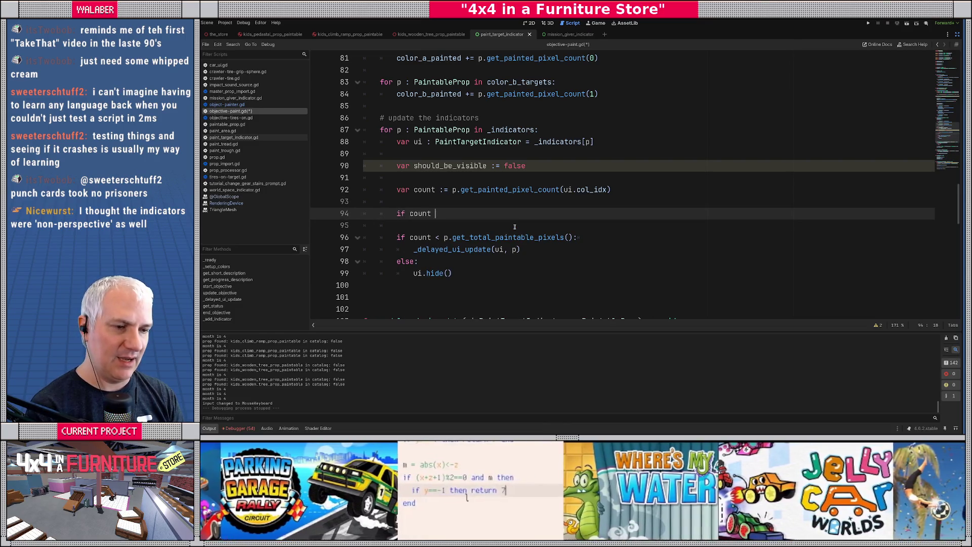
{"action": "type", "text": "< 50:"}
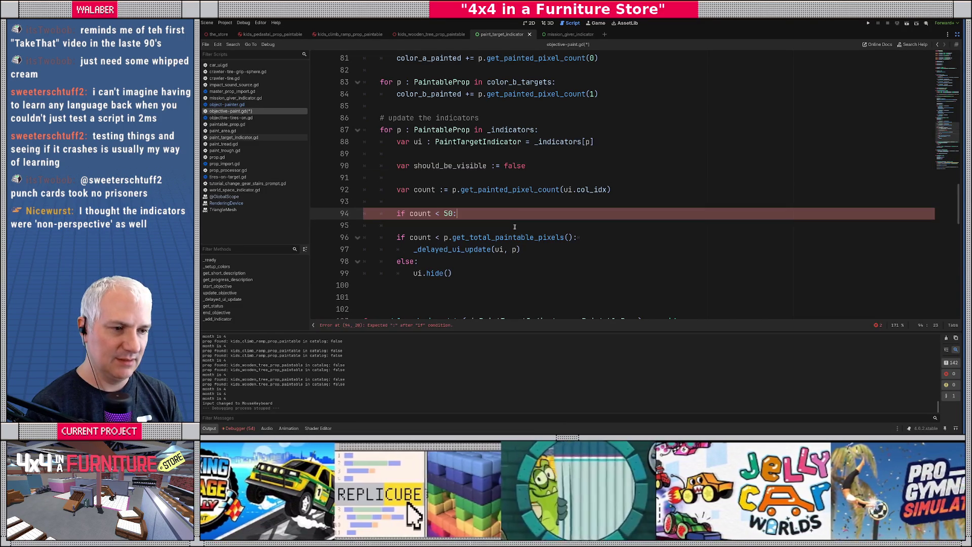
{"action": "key", "text": "Return"}
{"action": "type", "text": "should"}
{"action": "key", "text": "Return"}
{"action": "type", "text": "= true"}
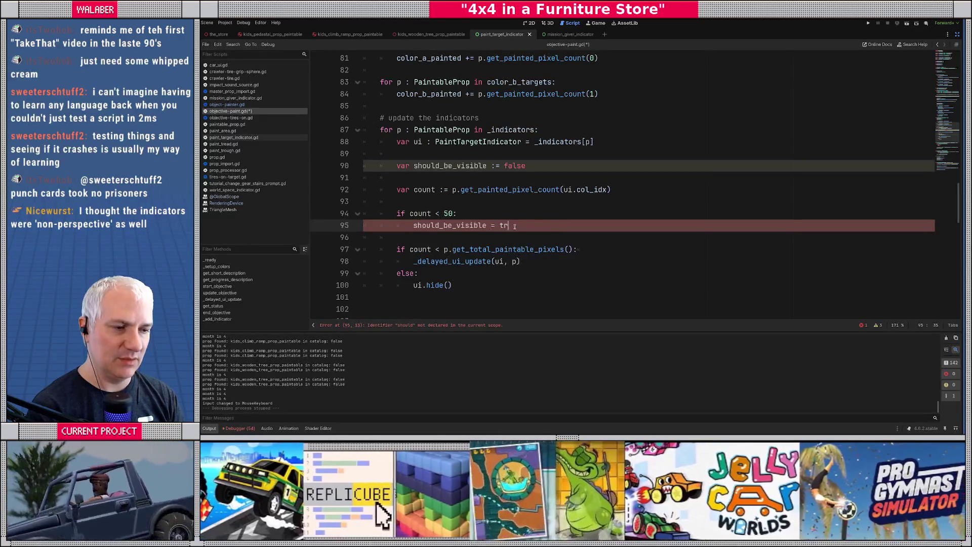
{"action": "key", "text": "Return"}
{"action": "key", "text": "Return"}
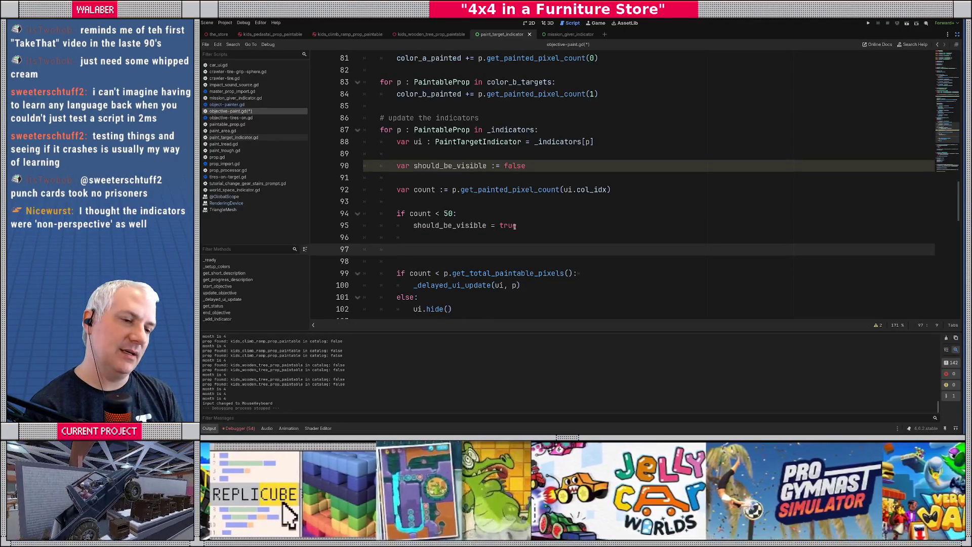
Replace the stray if with an else: branch and start declaring 'var count_other := p.g'.
{"action": "type", "text": "if"}
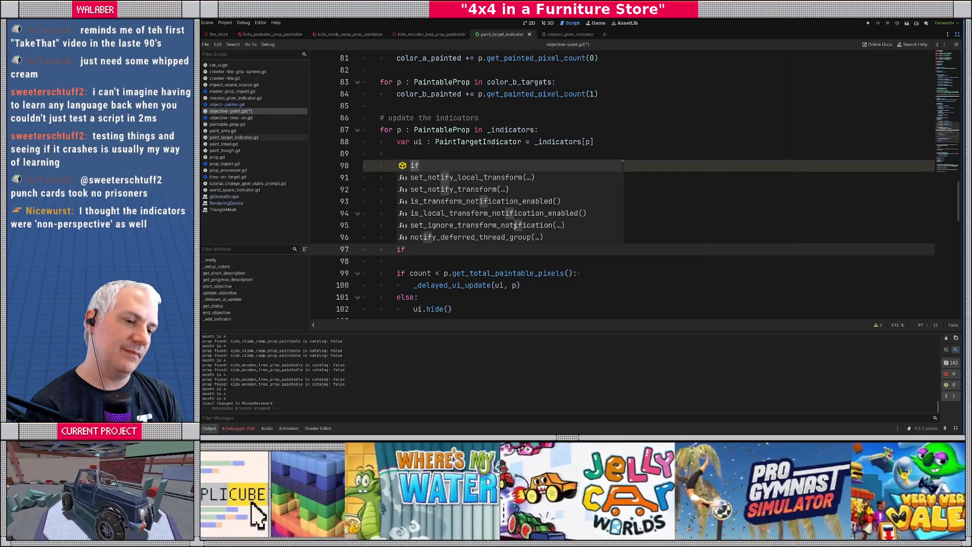
{"action": "key", "text": "Escape"}
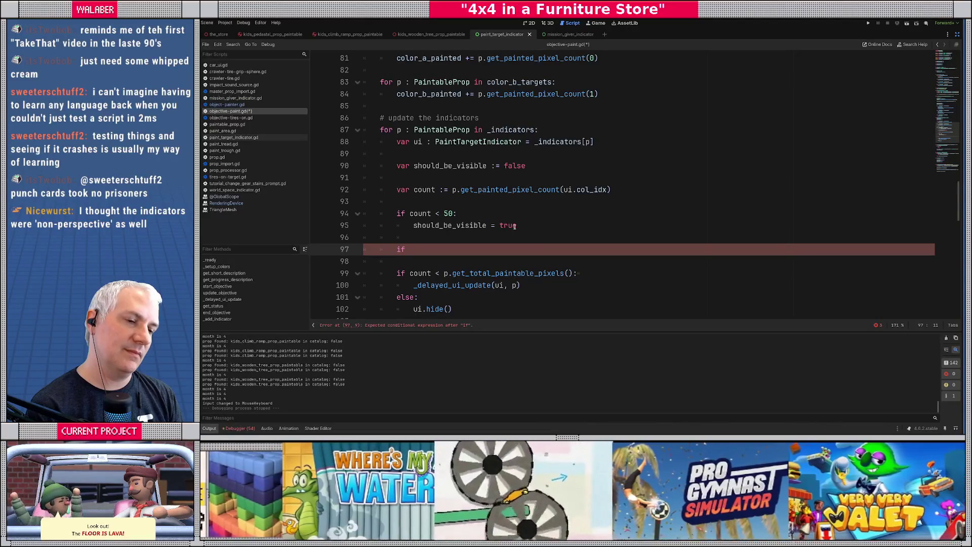
{"action": "key", "text": "BackSpace"}
{"action": "key", "text": "BackSpace"}
{"action": "key", "text": "Up"}
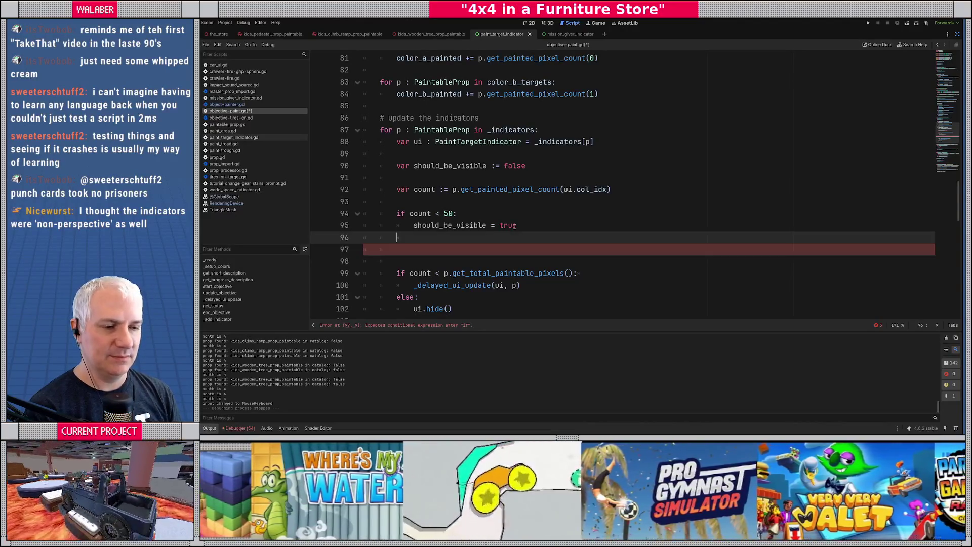
{"action": "type", "text": "else:"}
{"action": "key", "text": "Return"}
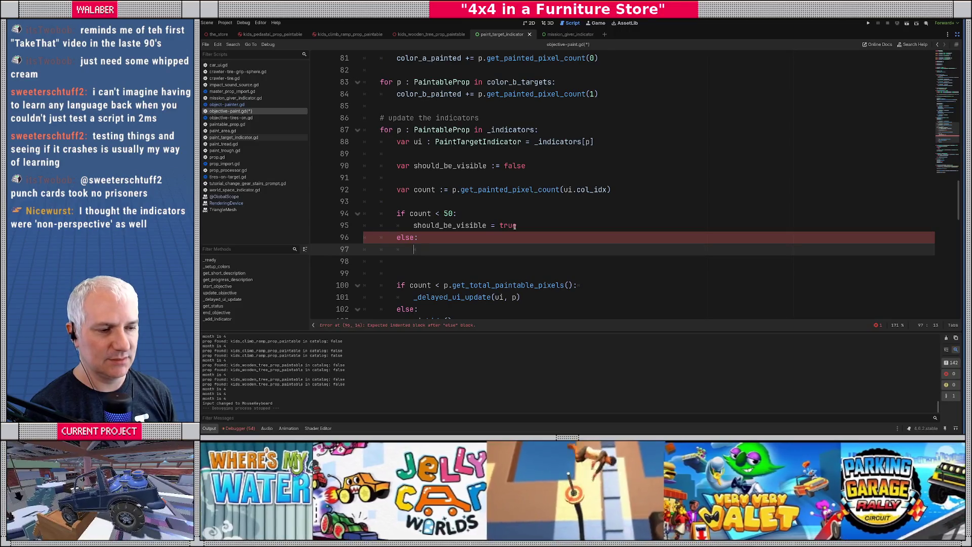
{"action": "left_click", "coordinate": [486, 202]}
{"action": "type", "text": "var count_other := "}
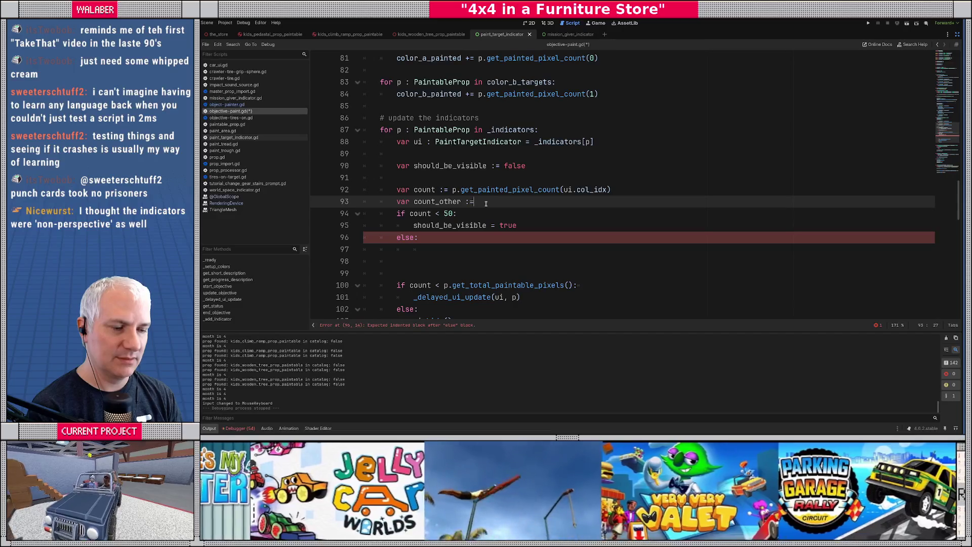
{"action": "type", "text": "p.get_"}
Declare count_other as p.get_painted_pixel_count([1,0][ui.col_idx]) for the other colour.
{"action": "key", "text": "Return"}
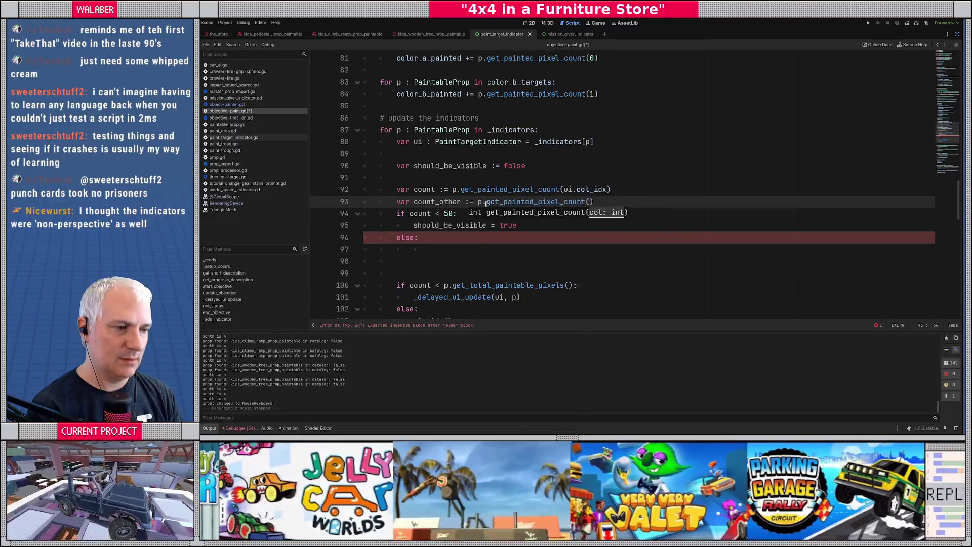
{"action": "type", "text": "[1 0]"}
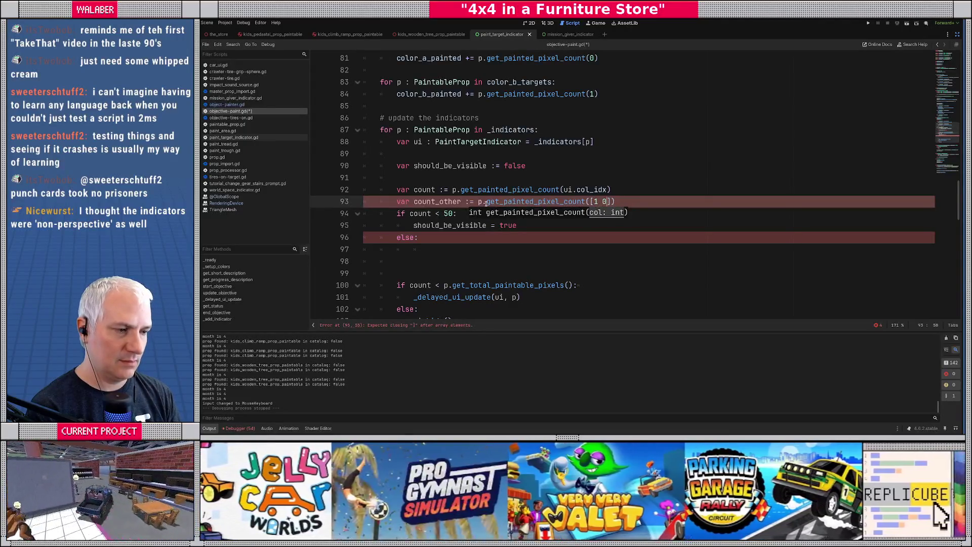
{"action": "type", "text": "[ui.col_"}
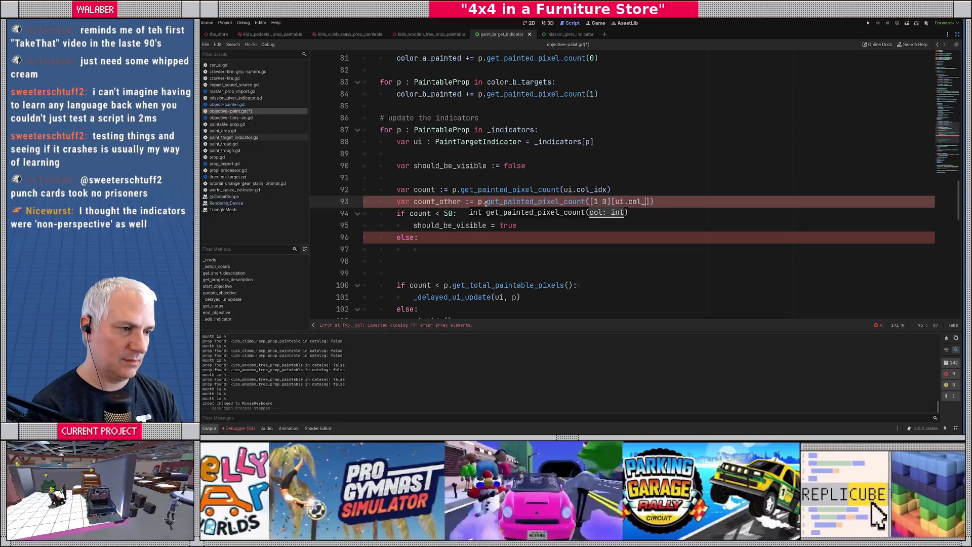
{"action": "type", "text": "idx"}
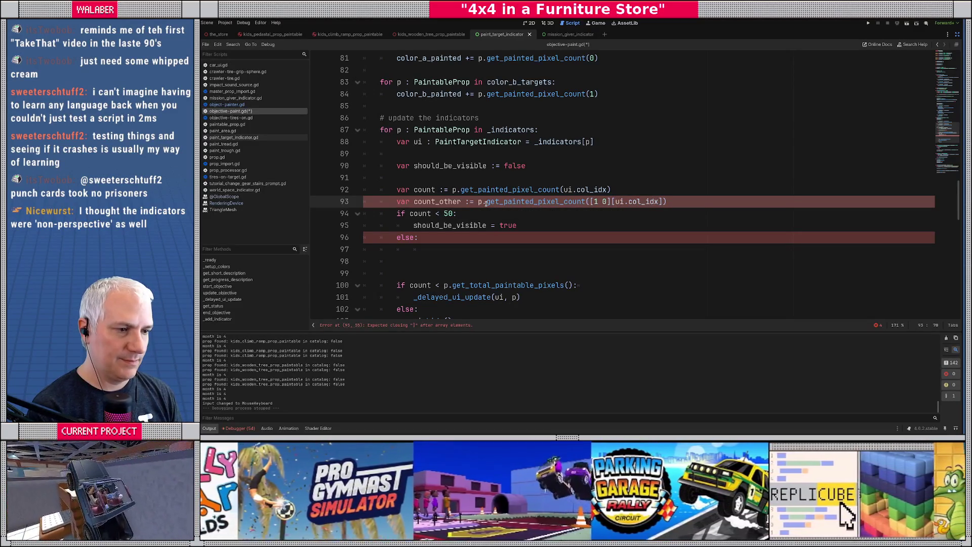
{"action": "key", "text": "Return"}
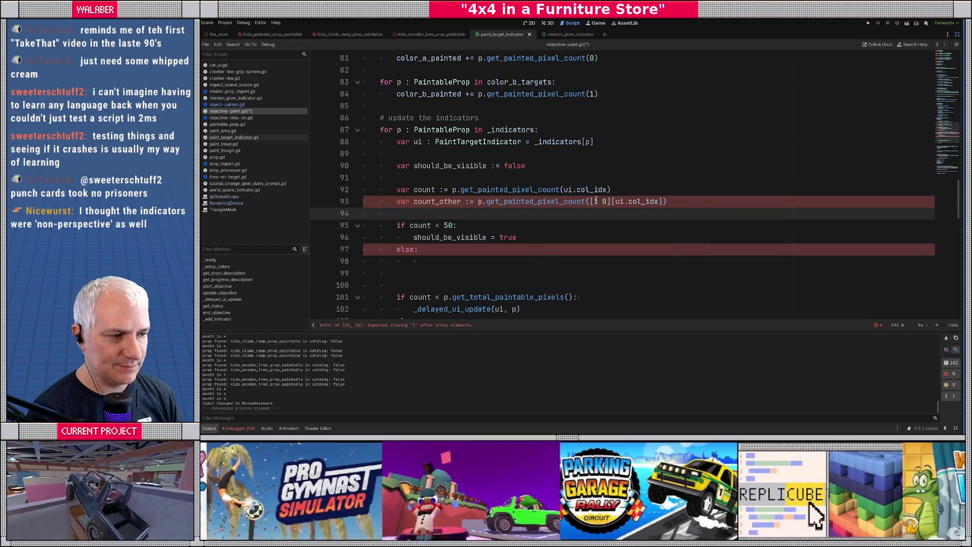
{"action": "left_click", "coordinate": [613, 201]}
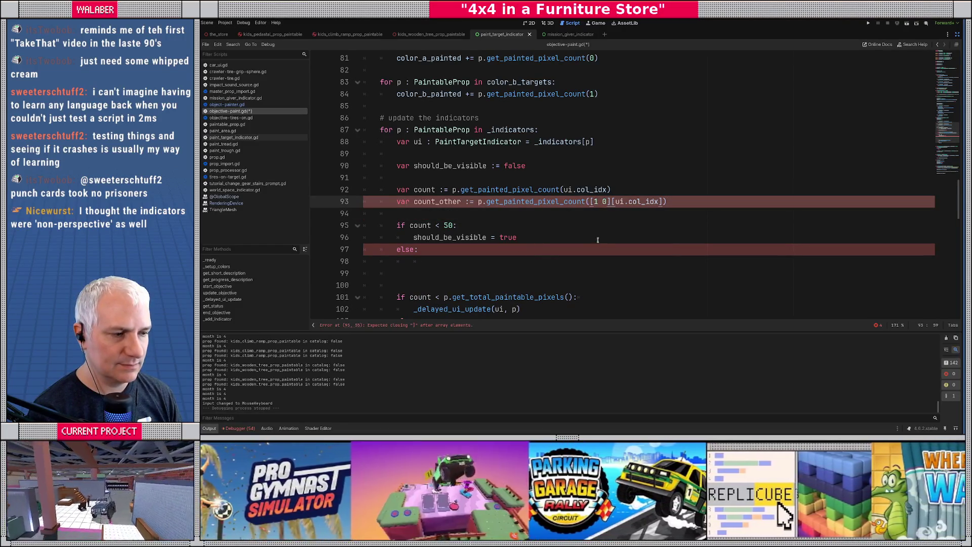
{"action": "left_click", "coordinate": [600, 202]}
{"action": "type", "text": ","}
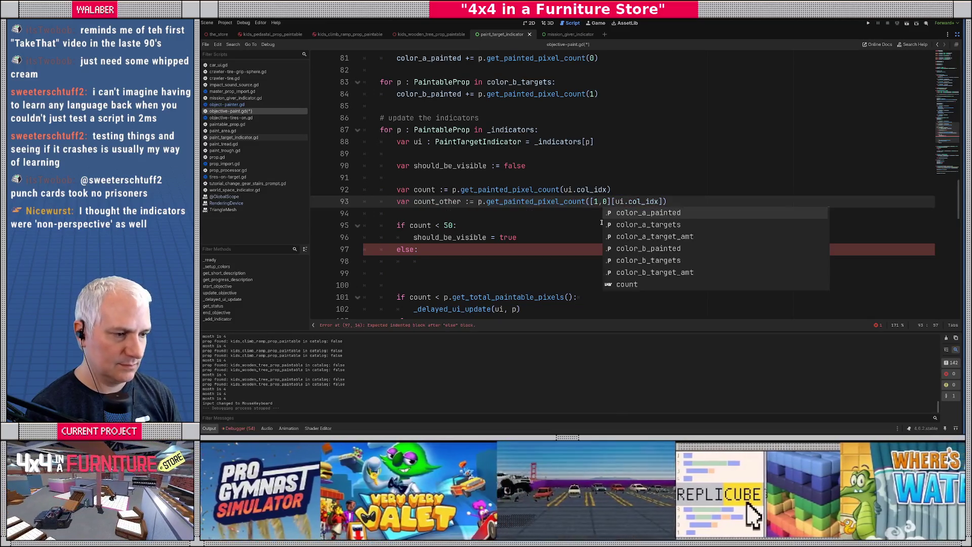
{"action": "left_click", "coordinate": [575, 211]}
{"action": "left_click_drag", "start_coordinate": [625, 201], "coordinate": [652, 202]}
{"action": "left_click", "coordinate": [596, 201]}
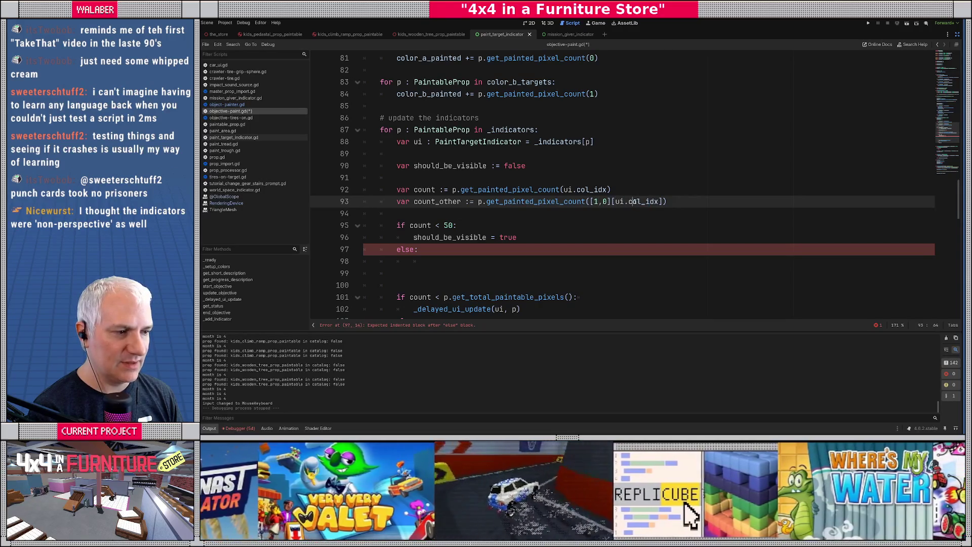
{"action": "left_click", "coordinate": [604, 202]}
{"action": "left_click", "coordinate": [500, 213]}
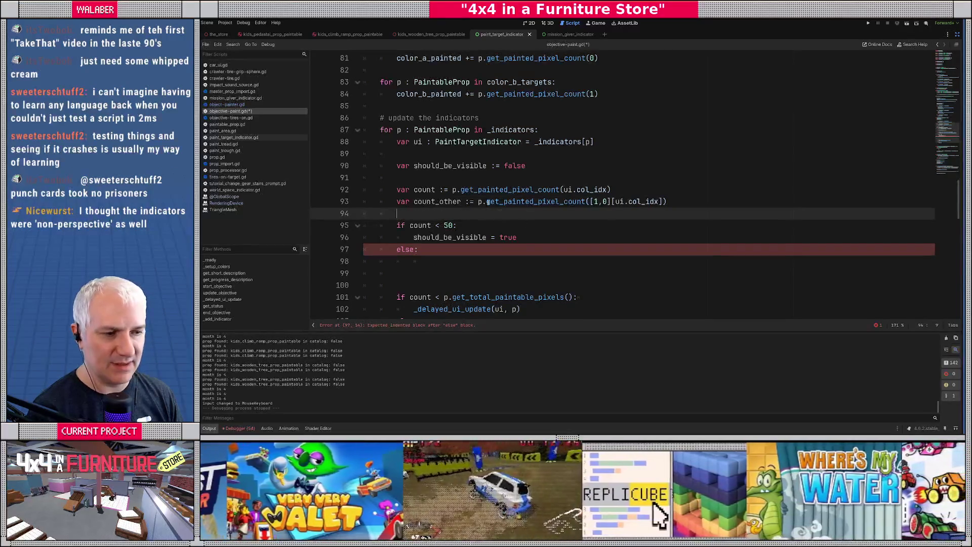
In the else branch, add 'if count_other > count: should_be_visible = true'.
{"action": "left_click", "coordinate": [414, 262]}
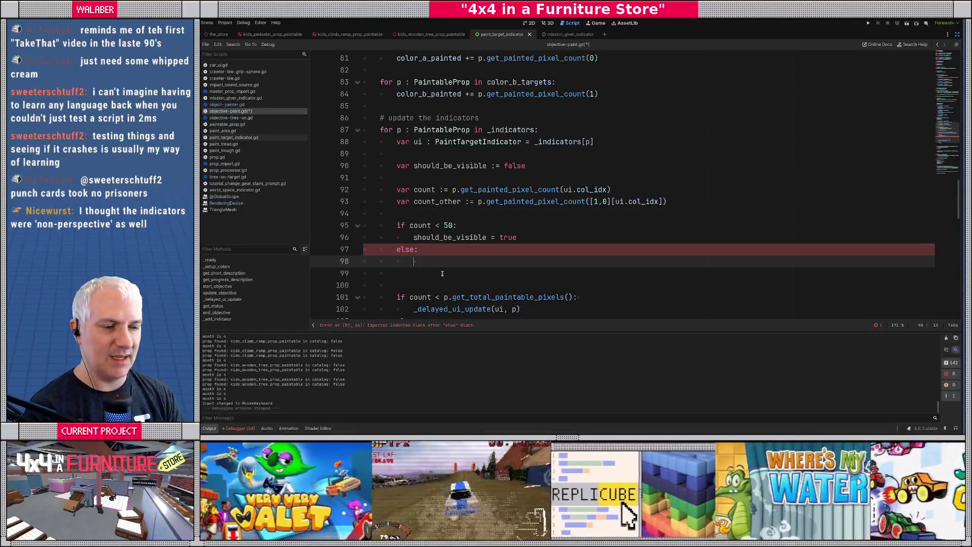
{"action": "type", "text": "if count_"}
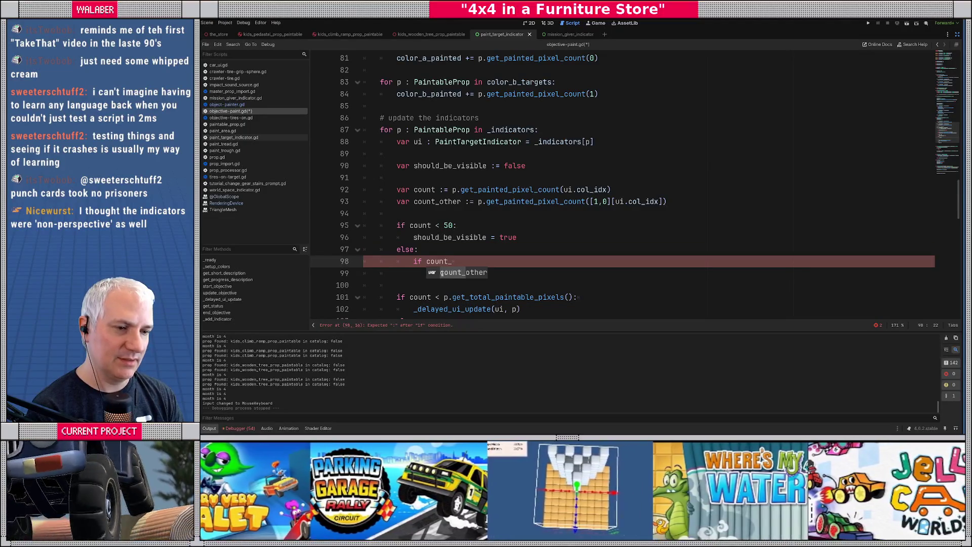
{"action": "type", "text": "other > count:"}
{"action": "key", "text": "Return"}
{"action": "type", "text": "should"}
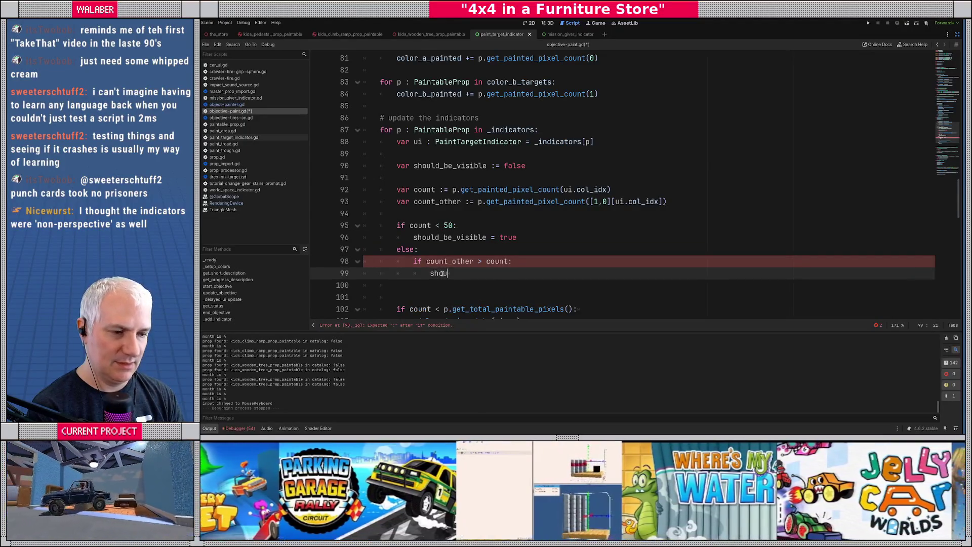
{"action": "key", "text": "Return"}
{"action": "type", "text": "= true"}
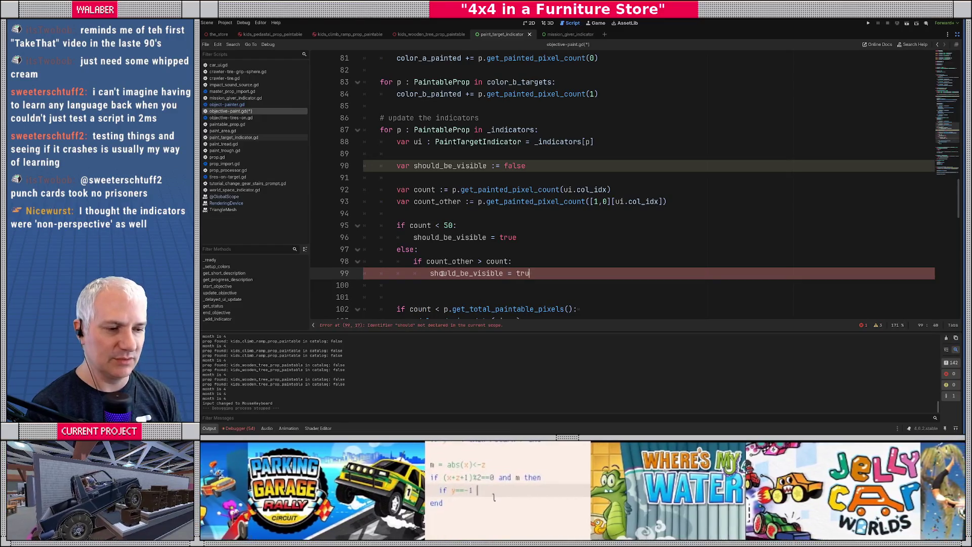
Replace the old total-pixels condition on line 102 with 'if should_be_visible:'.
{"action": "scroll", "coordinate": [419, 203], "scroll_direction": "down", "scroll_amount": 3}
{"action": "left_click_drag", "start_coordinate": [410, 202], "coordinate": [638, 205]}
{"action": "key", "text": "BackSpace"}
{"action": "type", "text": "should"}
{"action": "key", "text": "Return"}
{"action": "type", "text": ":"}
{"action": "key", "text": "Return"}
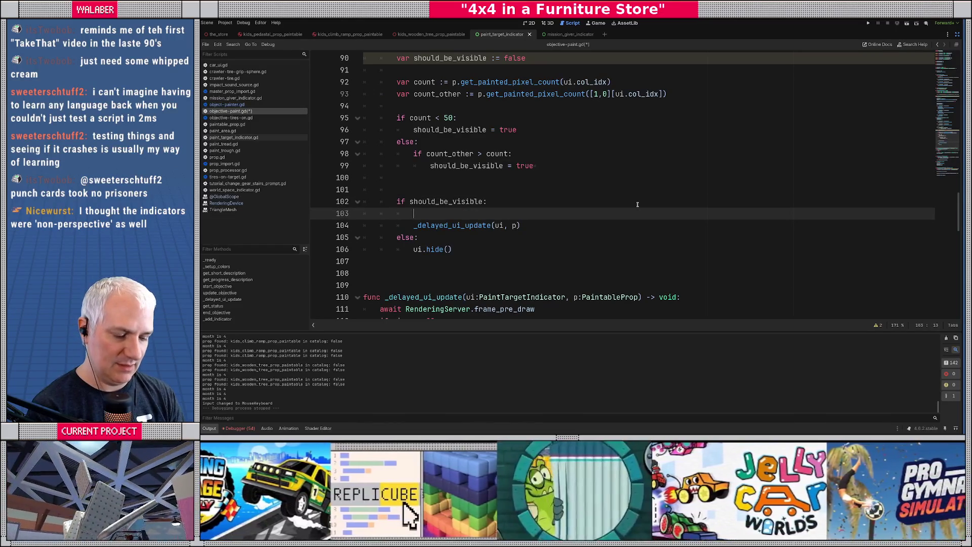
Add ui.show() under 'if should_be_visible:', save objective-paint.gd, and exit distraction-free mode.
{"action": "type", "text": "ui.show()"}
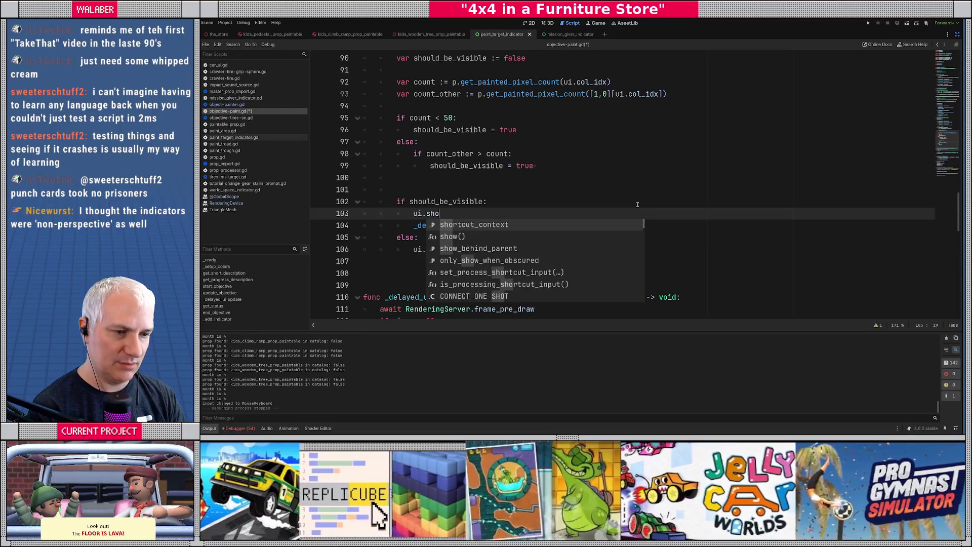
{"action": "key", "text": "ctrl+s"}
{"action": "left_click", "coordinate": [563, 189]}
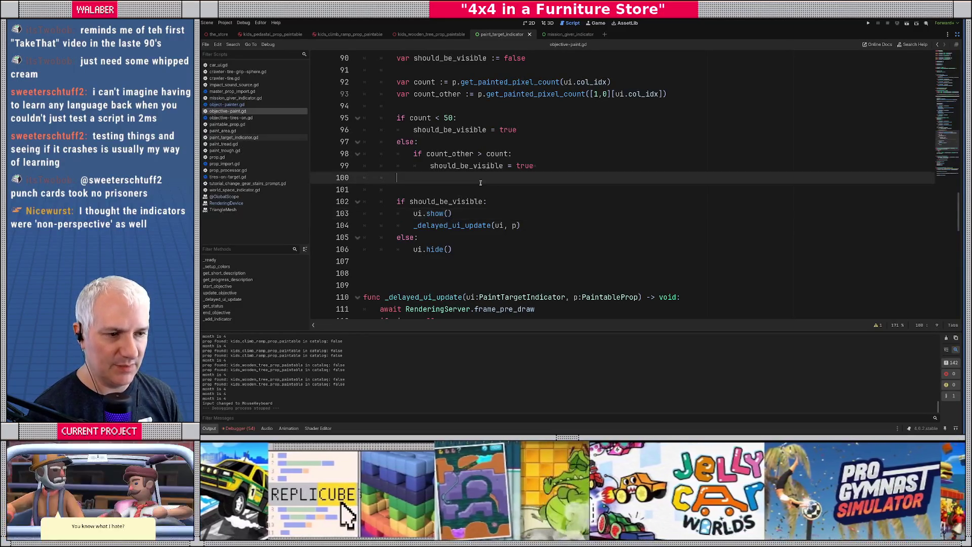
{"action": "left_click", "coordinate": [531, 154]}
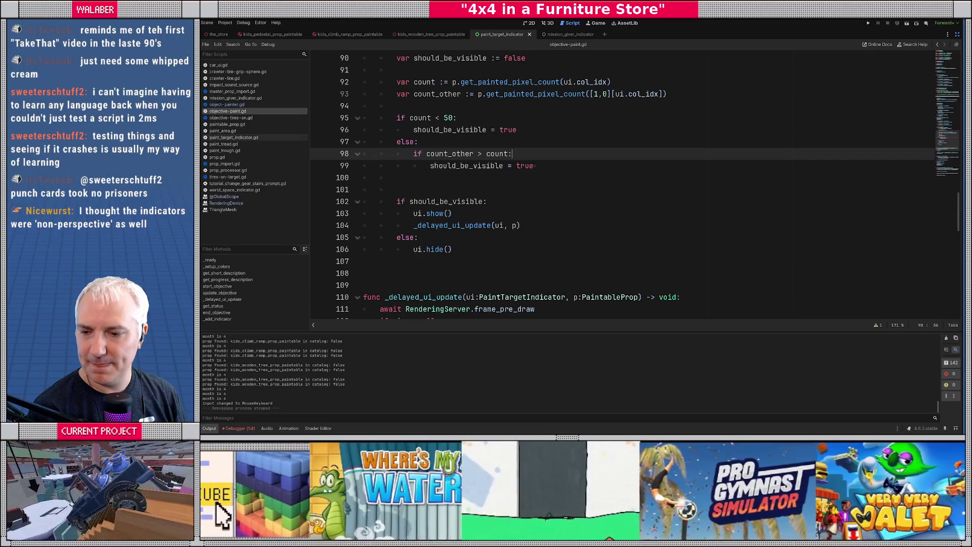
{"action": "left_click", "coordinate": [480, 181]}
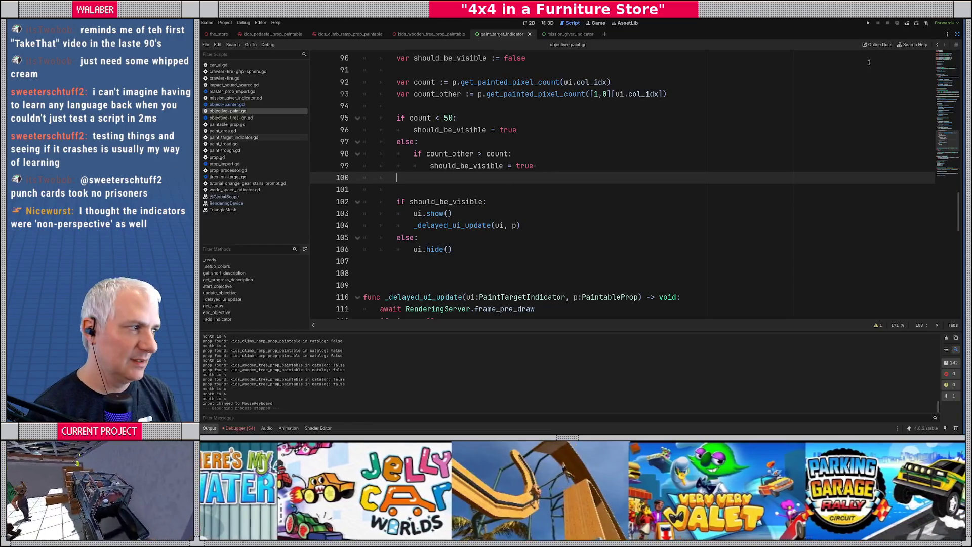
{"action": "left_click", "coordinate": [957, 33]}
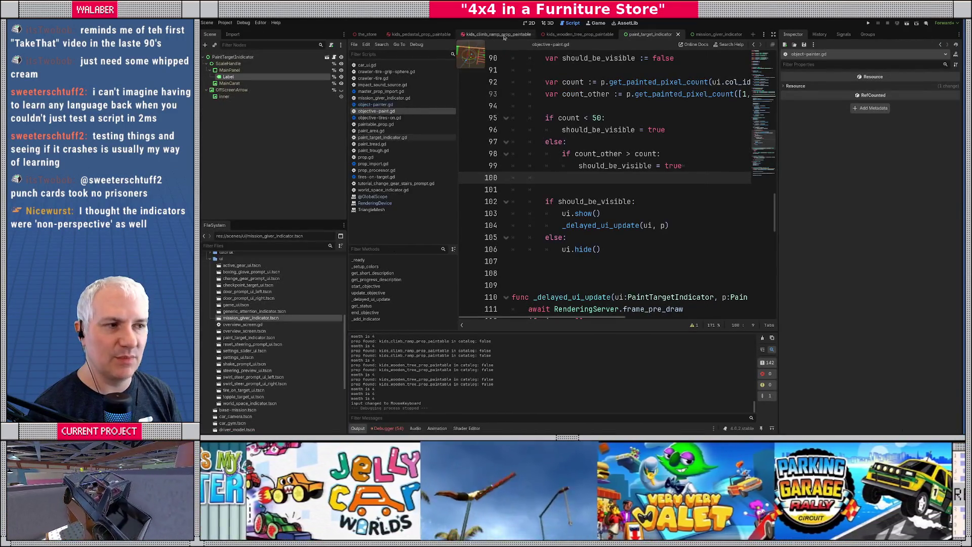
Bring up the paint_target_indicator scene in the 2D view.
{"action": "left_click", "coordinate": [714, 34]}
{"action": "left_click", "coordinate": [650, 34]}
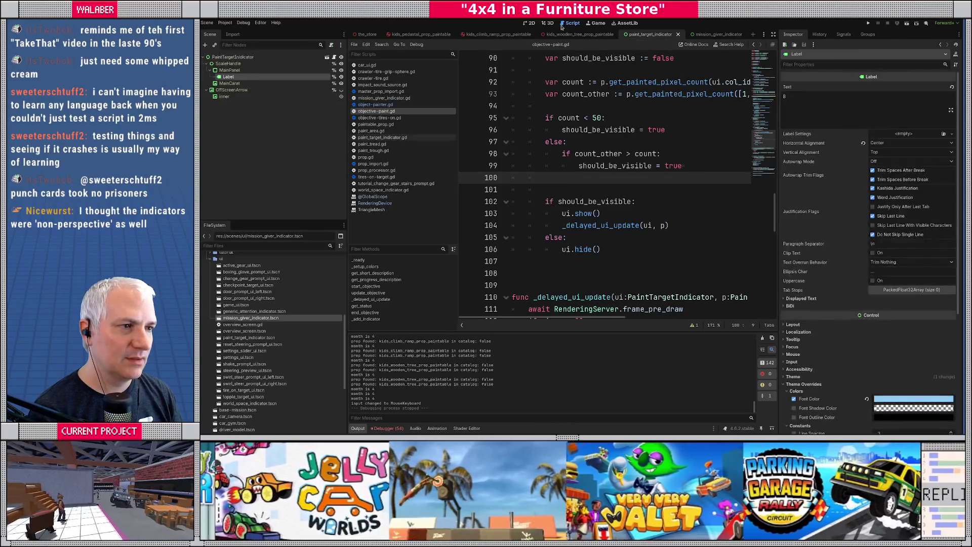
{"action": "left_click", "coordinate": [547, 23]}
{"action": "left_click", "coordinate": [530, 23]}
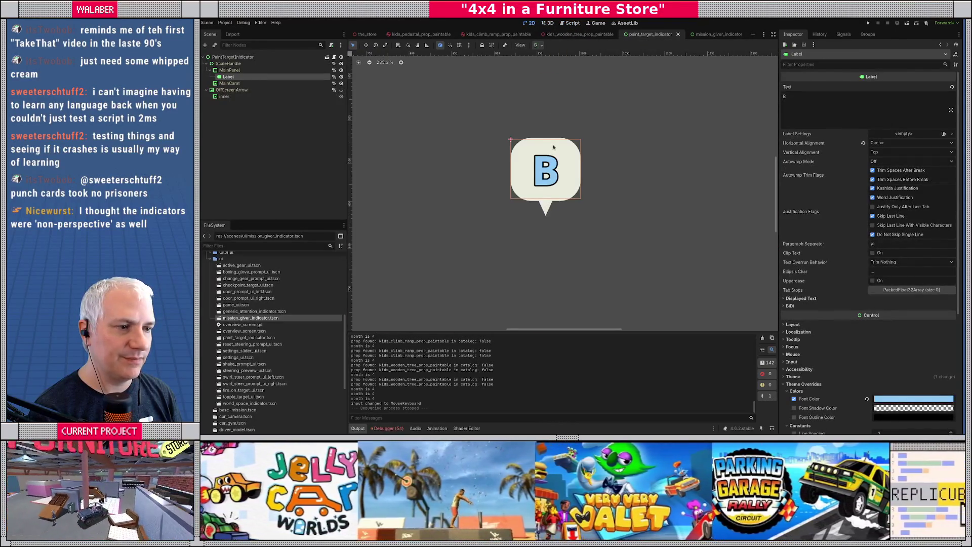
{"action": "scroll", "coordinate": [554, 147], "scroll_direction": "down", "scroll_amount": 5}
{"action": "scroll", "coordinate": [553, 147], "scroll_direction": "up", "scroll_amount": 4}
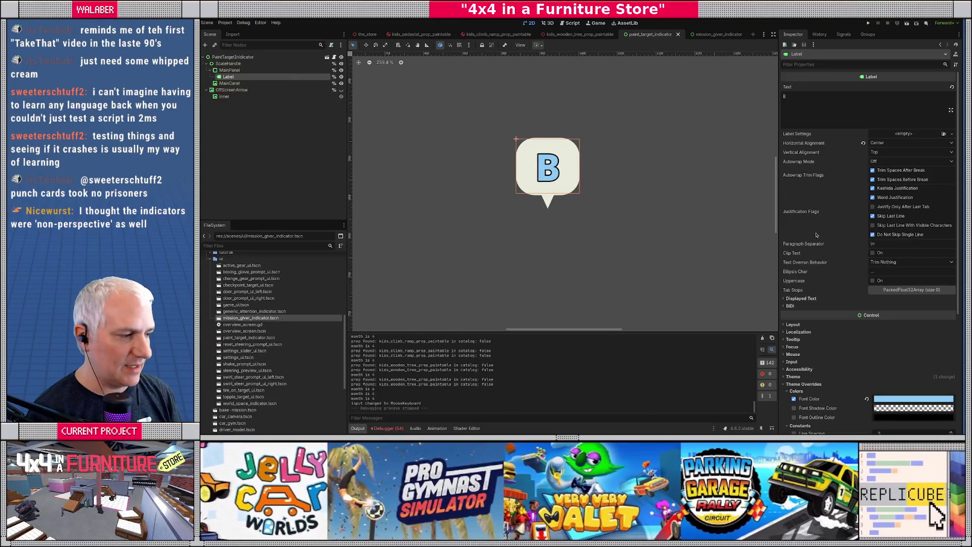
{"action": "scroll", "coordinate": [806, 233], "scroll_direction": "down", "scroll_amount": 3}
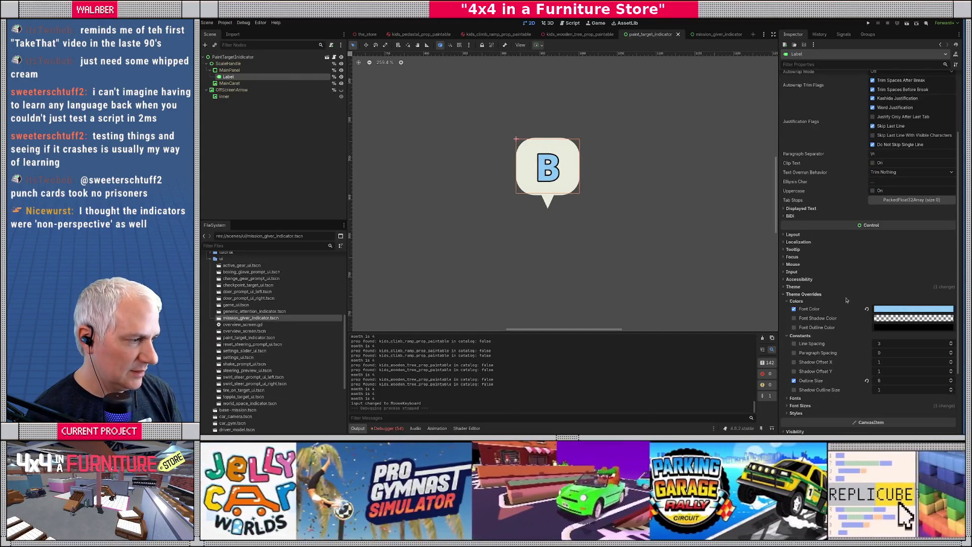
{"action": "left_click", "coordinate": [800, 287]}
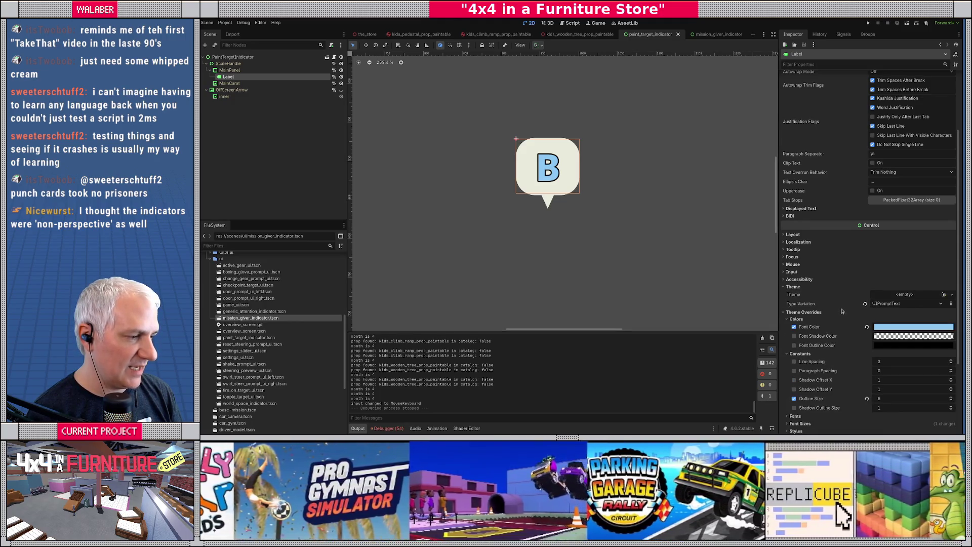
Narrow the MainPanel speech bubble using its side handle.
{"action": "left_click", "coordinate": [229, 70]}
{"action": "left_click_drag", "start_coordinate": [548, 136], "coordinate": [546, 152]}
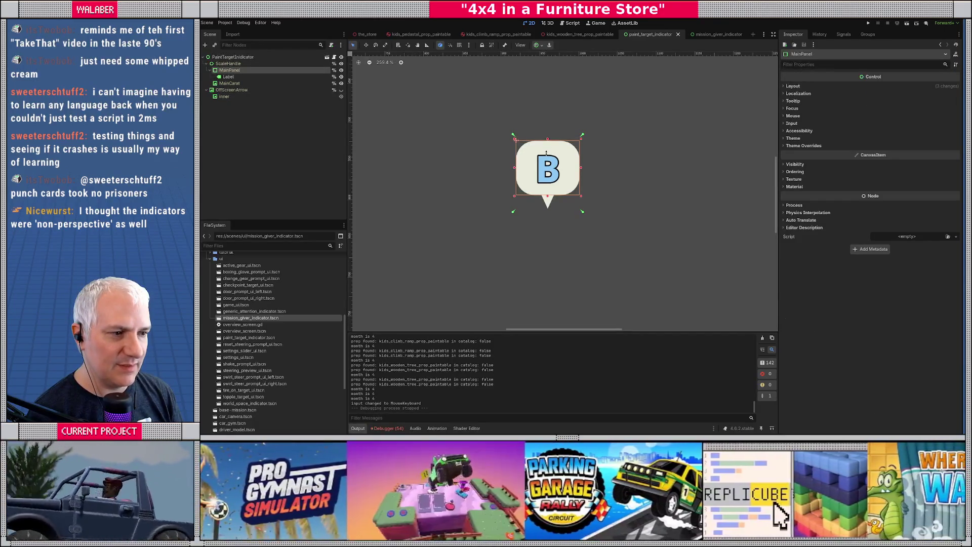
{"action": "key", "text": "ctrl+z"}
{"action": "left_click", "coordinate": [232, 57]}
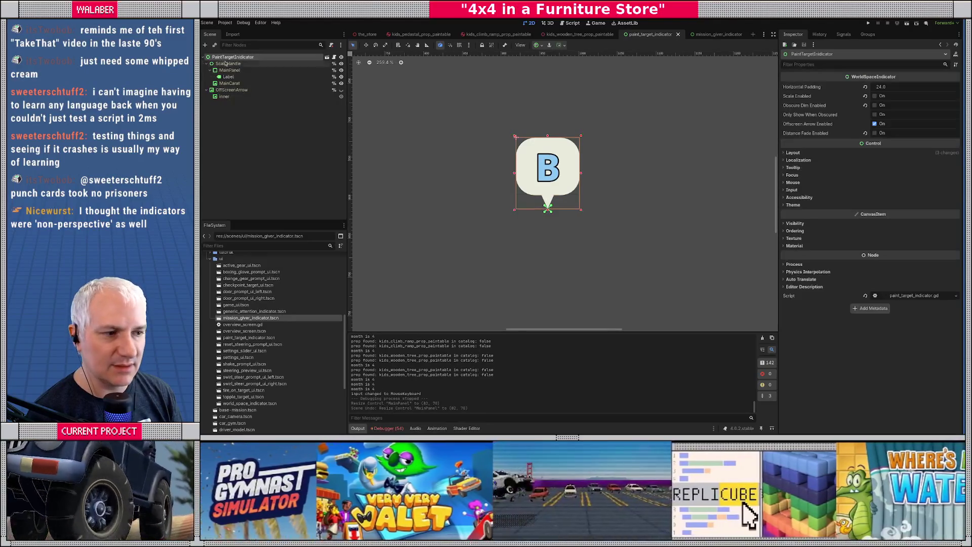
{"action": "left_click", "coordinate": [229, 71]}
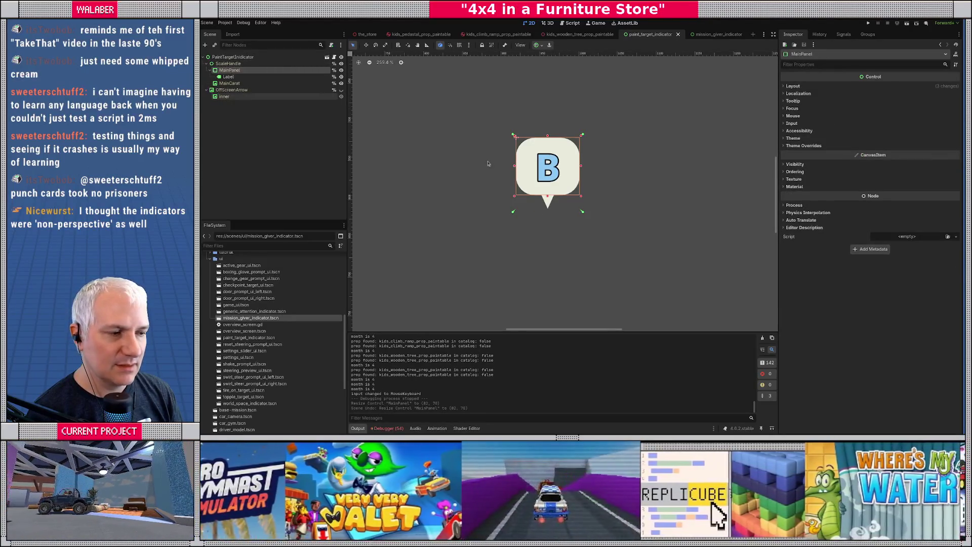
{"action": "scroll", "coordinate": [539, 179], "scroll_direction": "up", "scroll_amount": 2}
{"action": "scroll", "coordinate": [539, 180], "scroll_direction": "up", "scroll_amount": 1}
{"action": "left_click_drag", "start_coordinate": [595, 163], "coordinate": [589, 163]}
Override the B Label's font size to 36 px.
{"action": "left_click", "coordinate": [228, 76]}
{"action": "scroll", "coordinate": [860, 264], "scroll_direction": "down", "scroll_amount": 2}
{"action": "scroll", "coordinate": [860, 265], "scroll_direction": "down", "scroll_amount": 2}
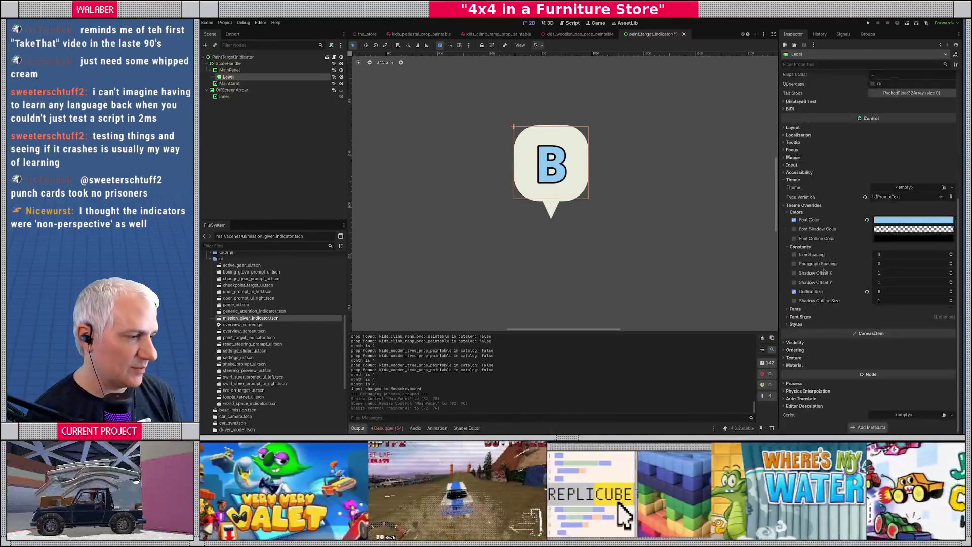
{"action": "left_click", "coordinate": [799, 316]}
{"action": "left_click", "coordinate": [794, 324]}
{"action": "left_click", "coordinate": [897, 324]}
{"action": "type", "text": "36"}
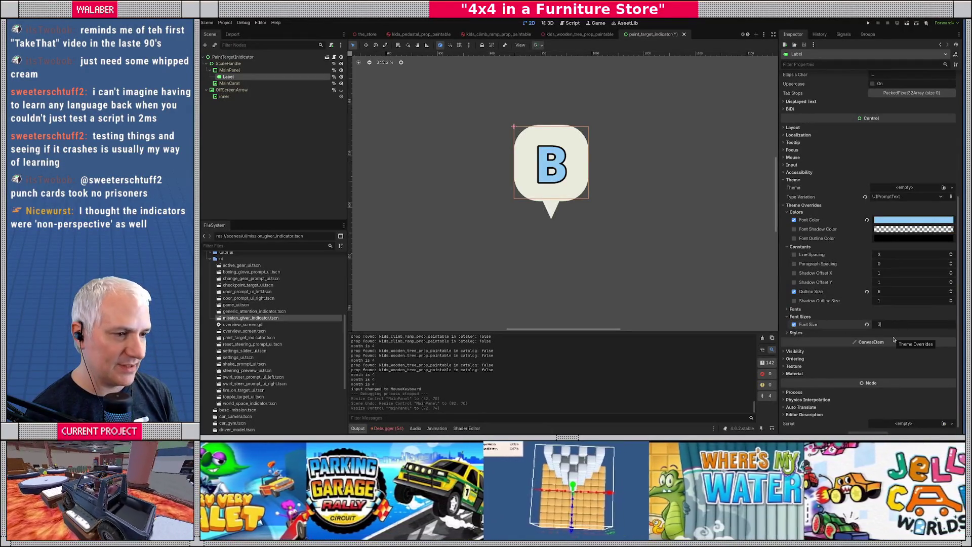
{"action": "key", "text": "Return"}
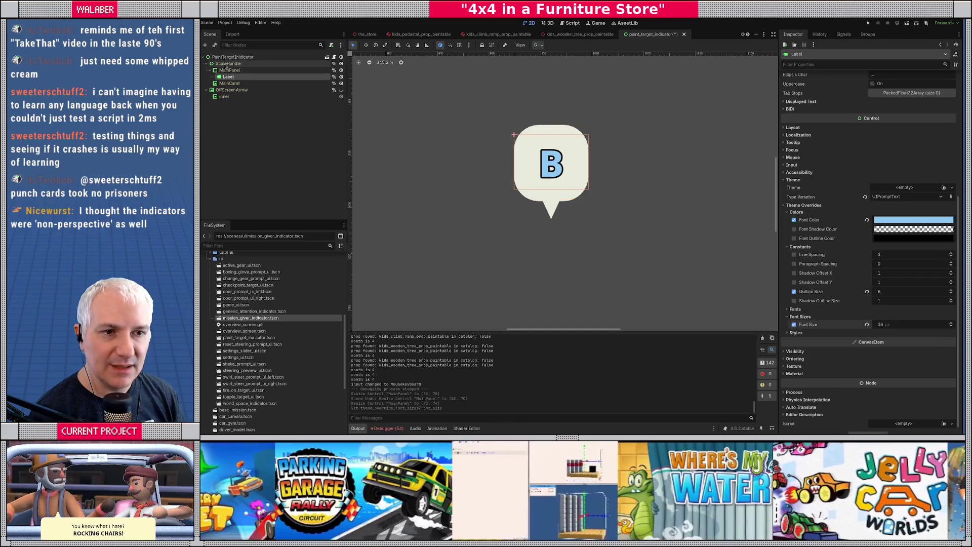
Shorten and slightly narrow MainPanel to fit the text, then unhide the OffScreenArrow.
{"action": "left_click", "coordinate": [230, 70]}
{"action": "left_click_drag", "start_coordinate": [552, 124], "coordinate": [548, 145]}
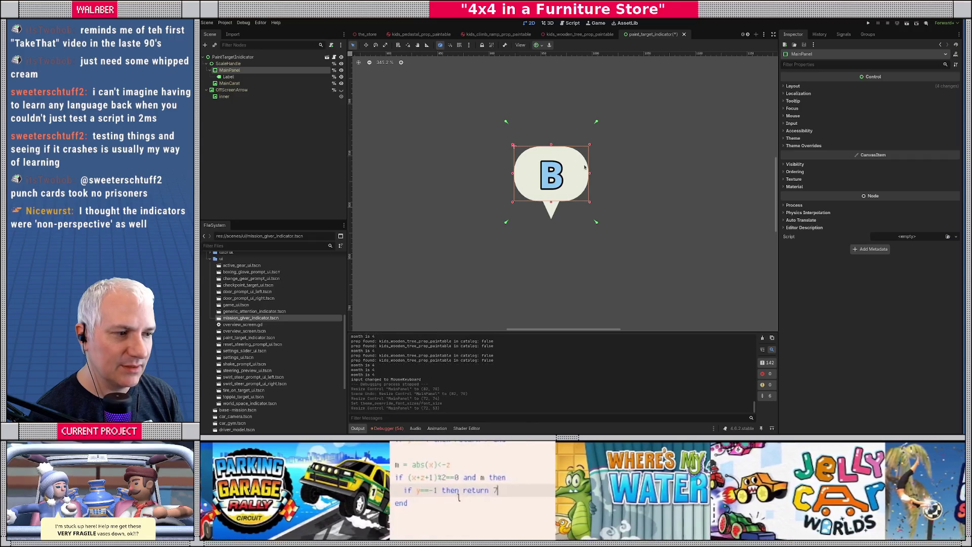
{"action": "left_click_drag", "start_coordinate": [590, 174], "coordinate": [585, 174]}
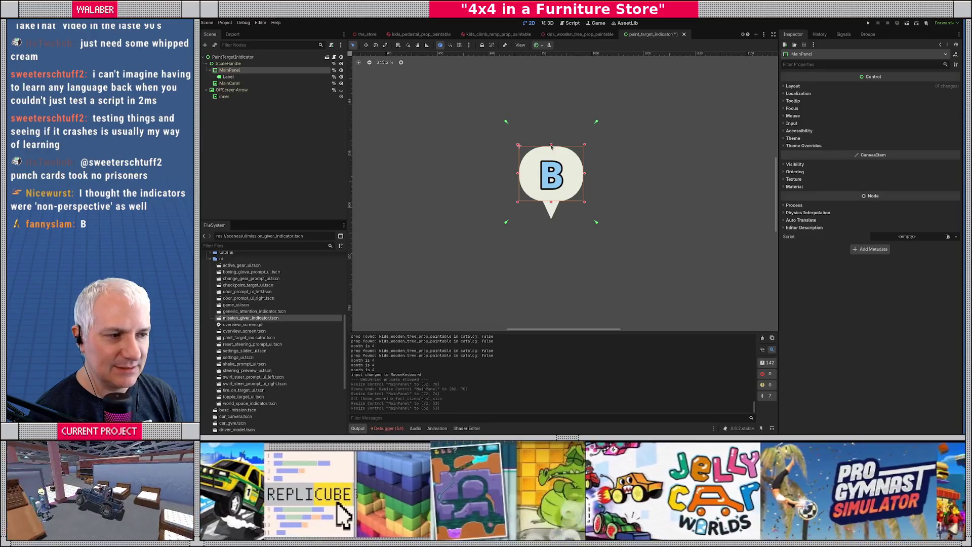
{"action": "left_click_drag", "start_coordinate": [552, 144], "coordinate": [551, 143]}
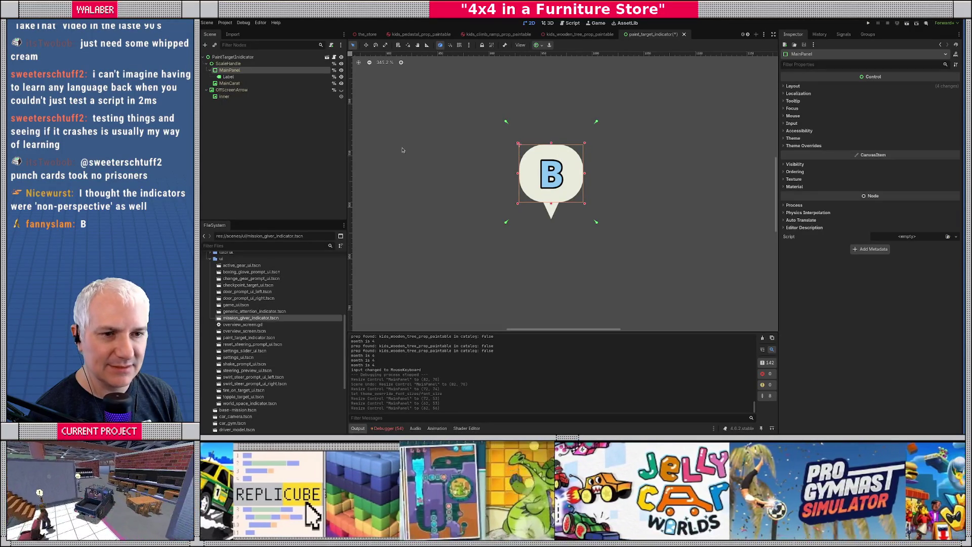
{"action": "left_click", "coordinate": [248, 123]}
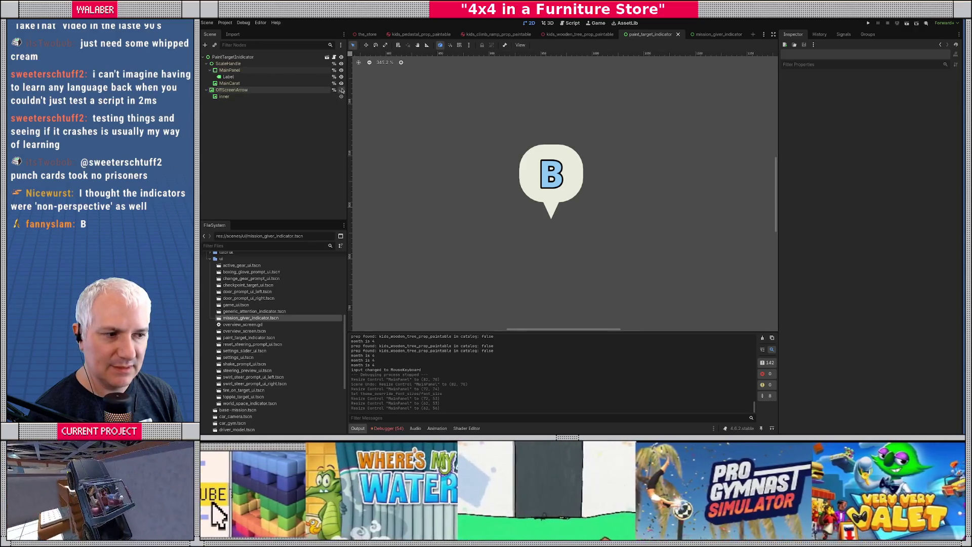
{"action": "left_click", "coordinate": [342, 90]}
{"action": "left_click", "coordinate": [224, 96]}
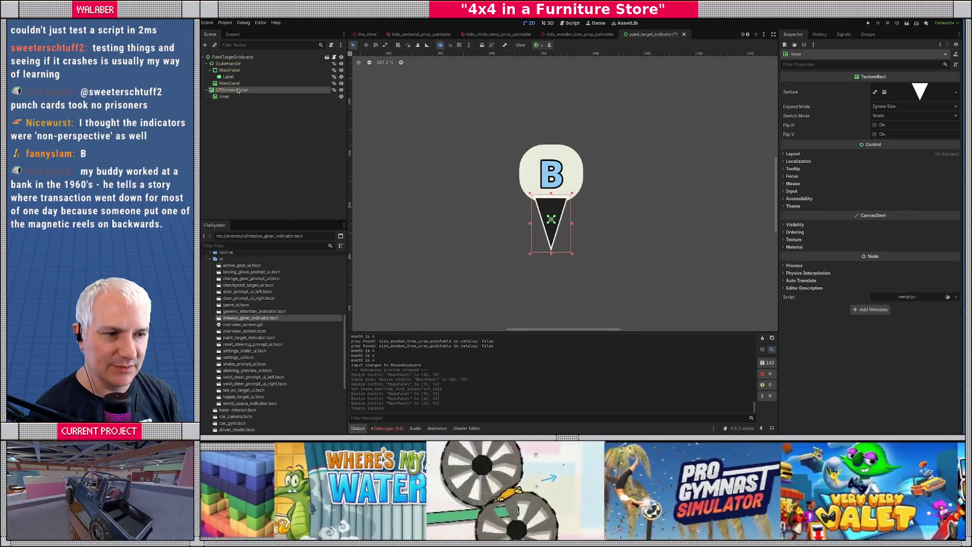
Undo a stray arrow resize and select OffScreenArrow's Inner texture node.
{"action": "left_click_drag", "start_coordinate": [574, 255], "coordinate": [567, 246]}
{"action": "key", "text": "ctrl+z"}
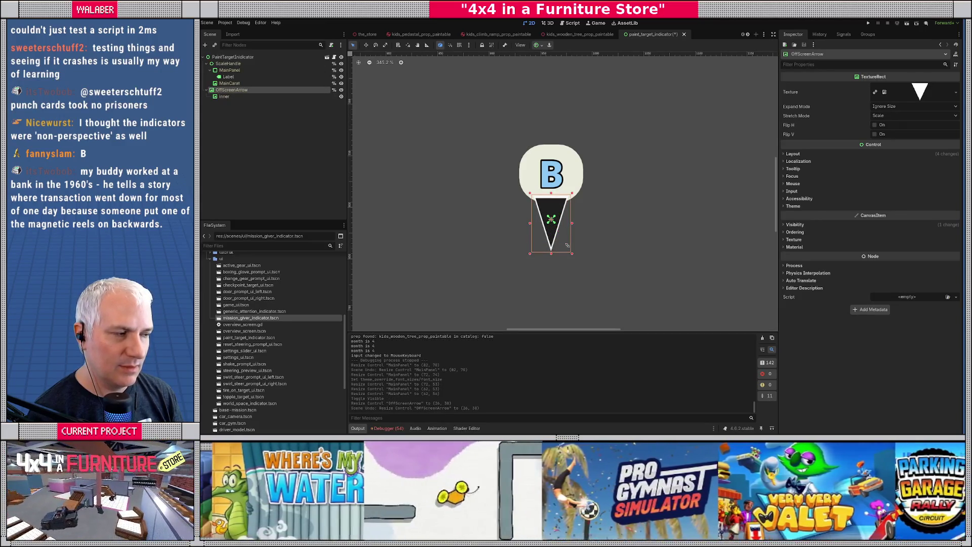
{"action": "left_click", "coordinate": [223, 97]}
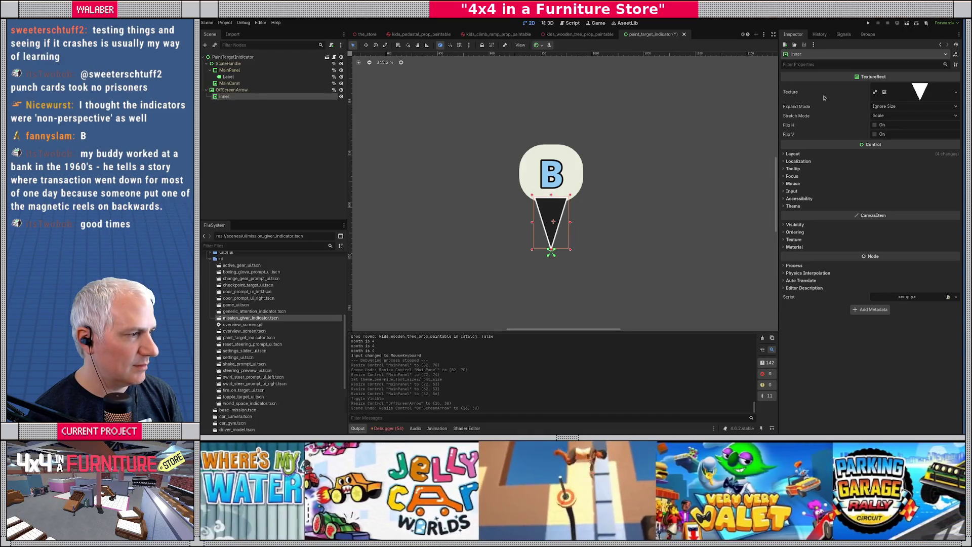
{"action": "key", "text": "Up"}
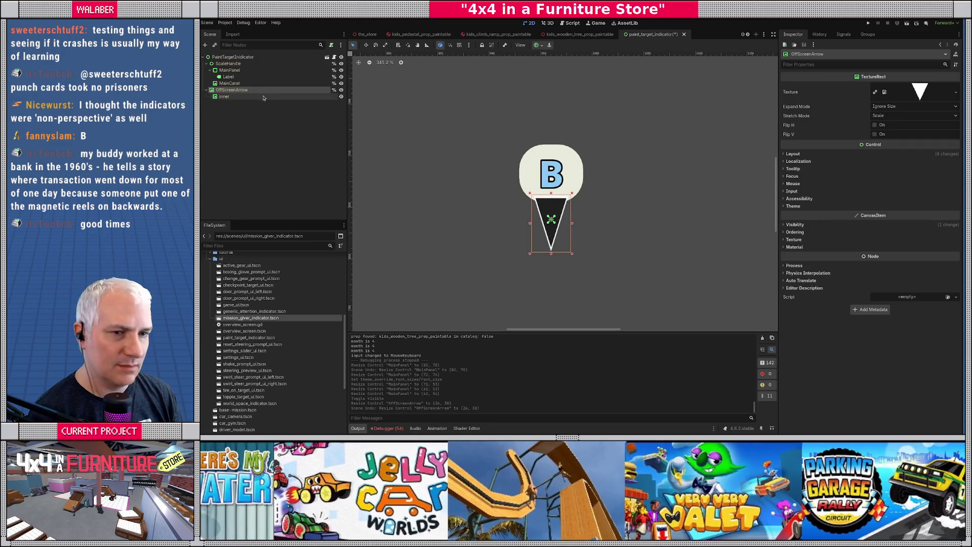
{"action": "left_click", "coordinate": [261, 97]}
{"action": "left_click", "coordinate": [258, 92]}
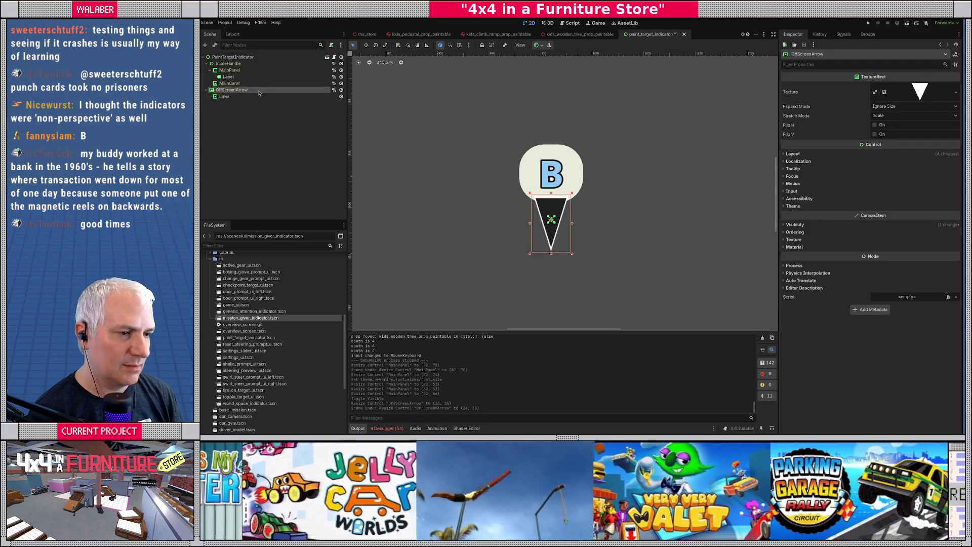
{"action": "left_click", "coordinate": [266, 97]}
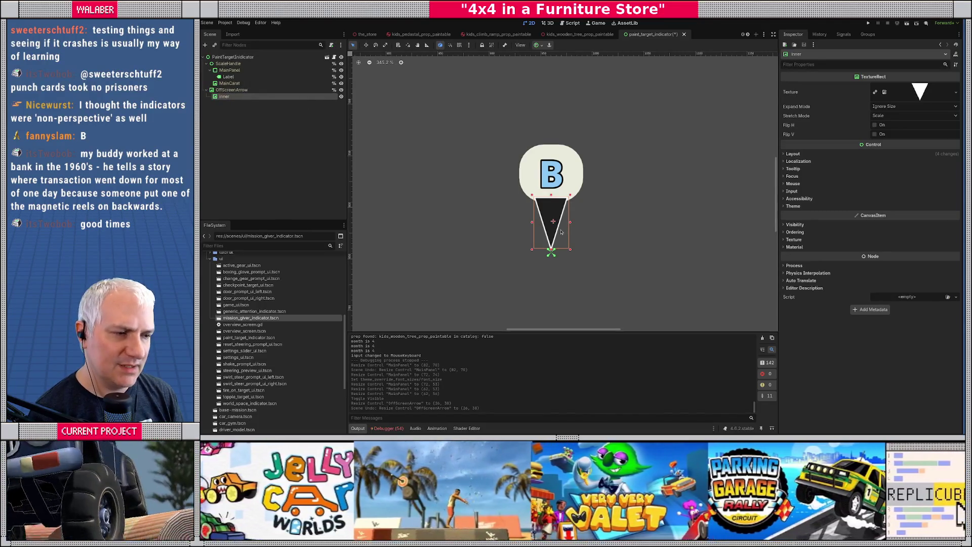
{"action": "scroll", "coordinate": [556, 227], "scroll_direction": "up", "scroll_amount": 3}
{"action": "left_click", "coordinate": [540, 45]}
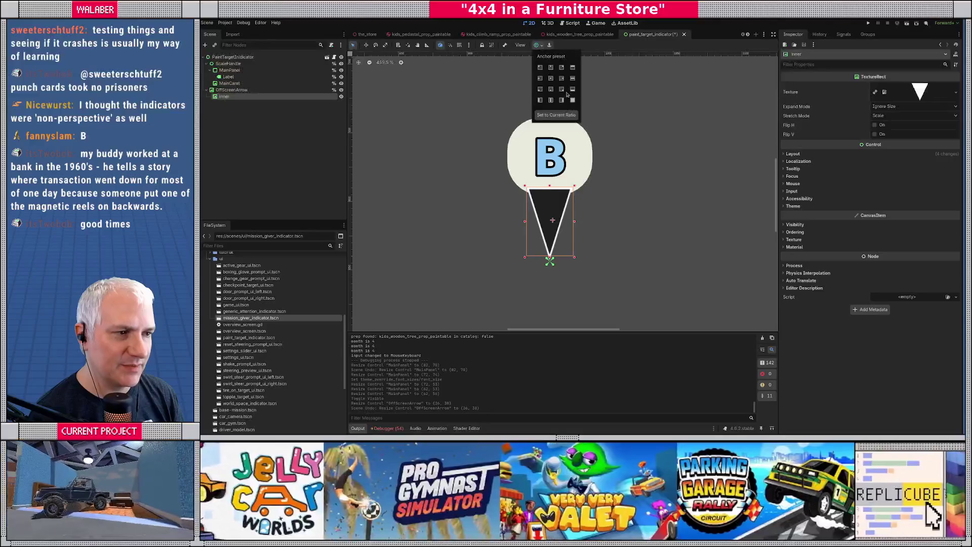
Give the Inner arrow texture Full Rect, then Custom anchors with offsets 2, 2, -2, -3.
{"action": "left_click", "coordinate": [573, 102]}
{"action": "left_click", "coordinate": [793, 154]}
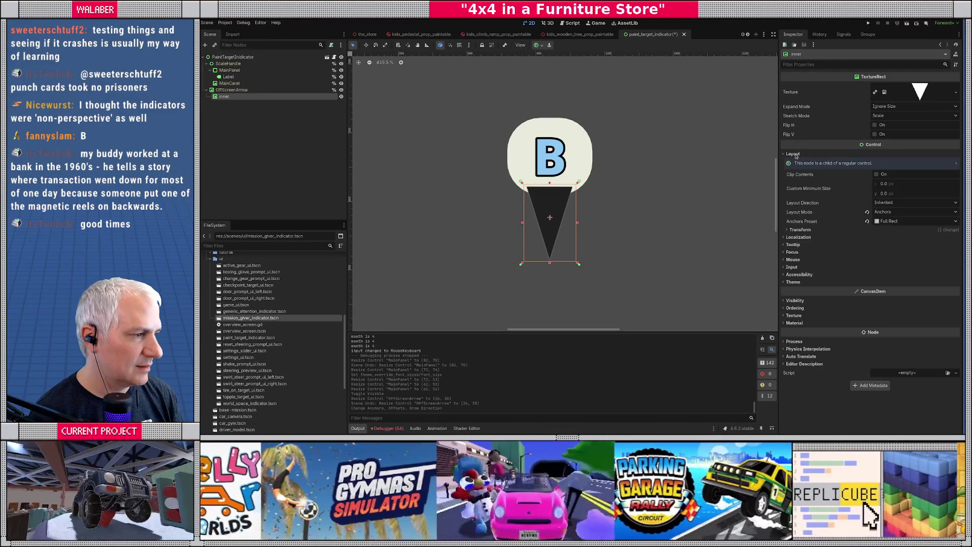
{"action": "left_click", "coordinate": [892, 224]}
{"action": "left_click", "coordinate": [890, 232]}
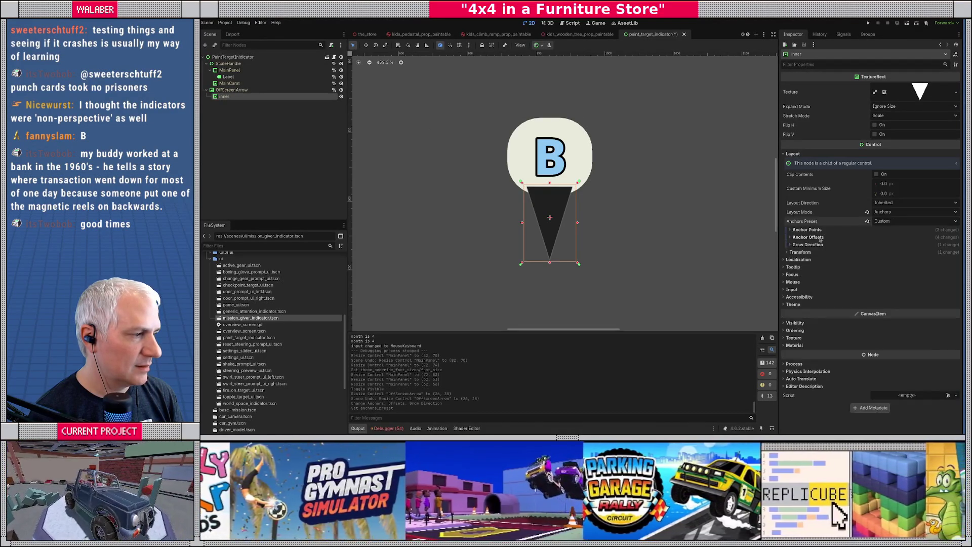
{"action": "left_click", "coordinate": [808, 237]}
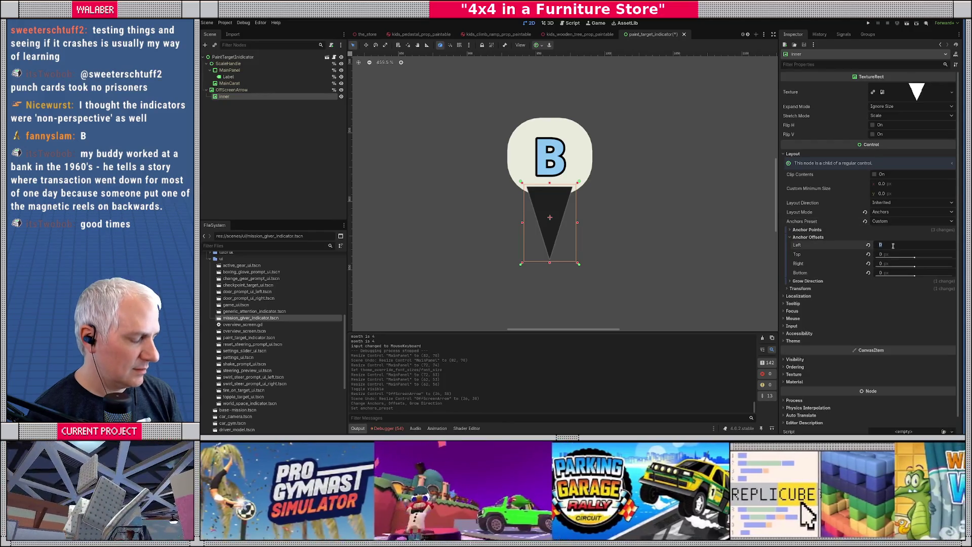
{"action": "type", "text": "2"}
{"action": "key", "text": "Tab"}
{"action": "type", "text": "2"}
{"action": "key", "text": "Tab"}
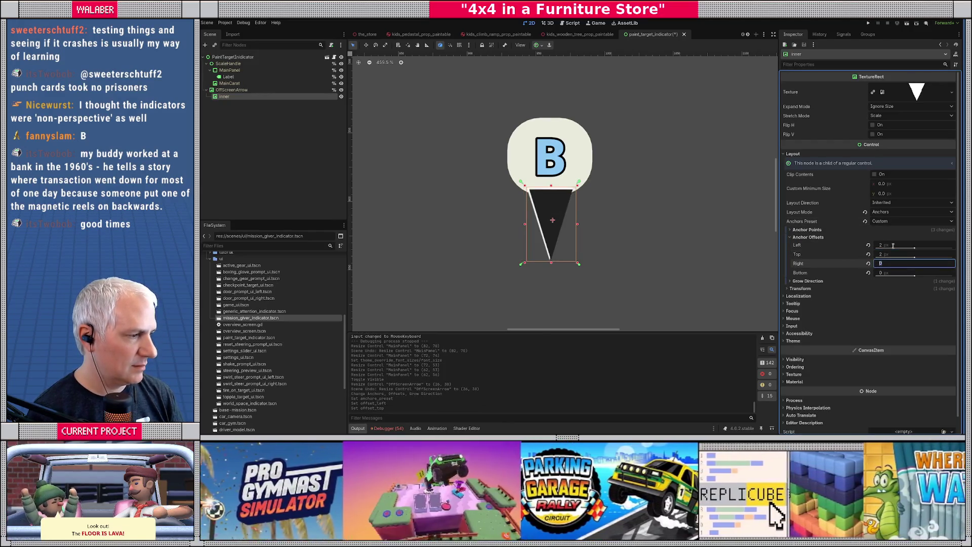
{"action": "key", "text": "Tab"}
{"action": "type", "text": "-2"}
{"action": "key", "text": "Return"}
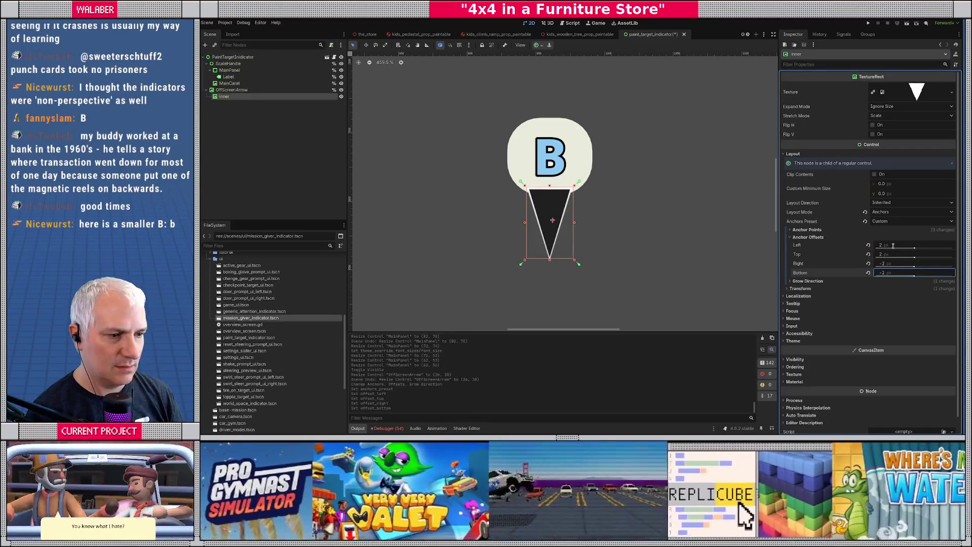
{"action": "left_click", "coordinate": [892, 274]}
{"action": "type", "text": "-3"}
{"action": "key", "text": "Return"}
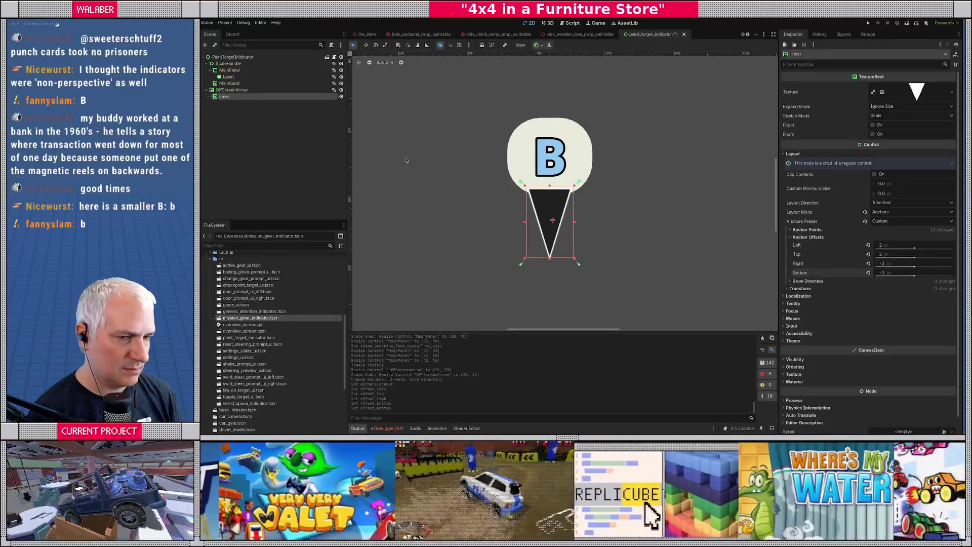
Shrink the OffScreenArrow by dragging its corner handle inward.
{"action": "left_click", "coordinate": [551, 220]}
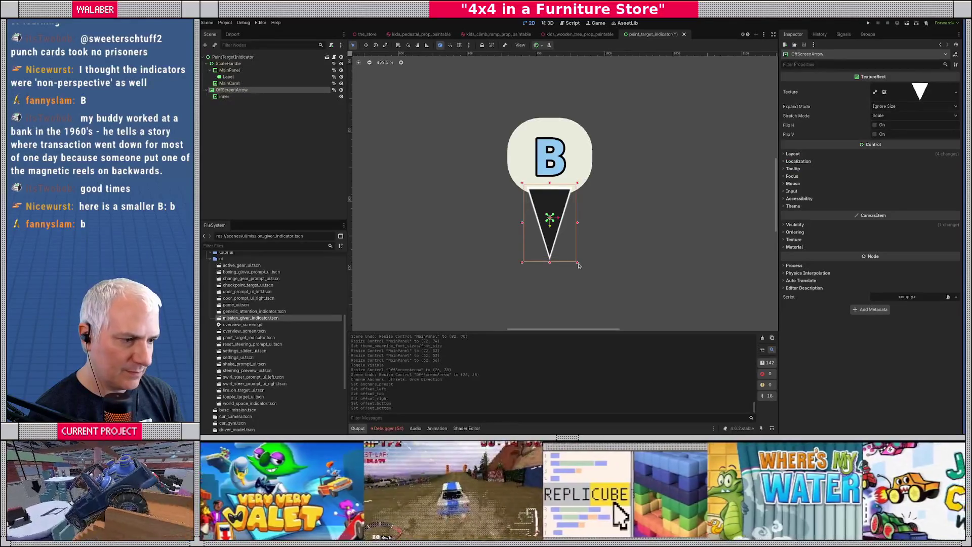
{"action": "left_click_drag", "start_coordinate": [579, 265], "coordinate": [571, 250]}
{"action": "left_click", "coordinate": [793, 153]}
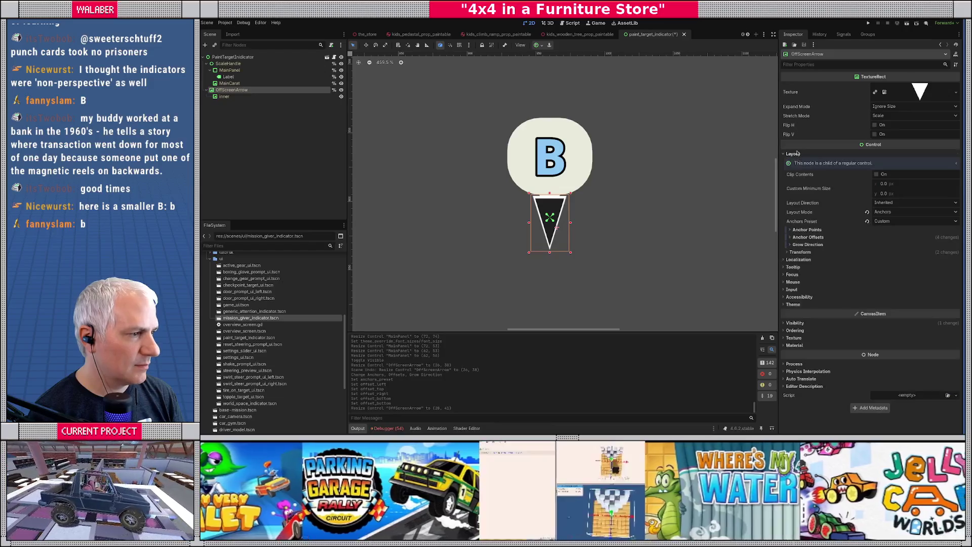
Set OffScreenArrow's pivot offset to 0 and its pivot offset ratio to 0.5.
{"action": "left_click", "coordinate": [801, 252]}
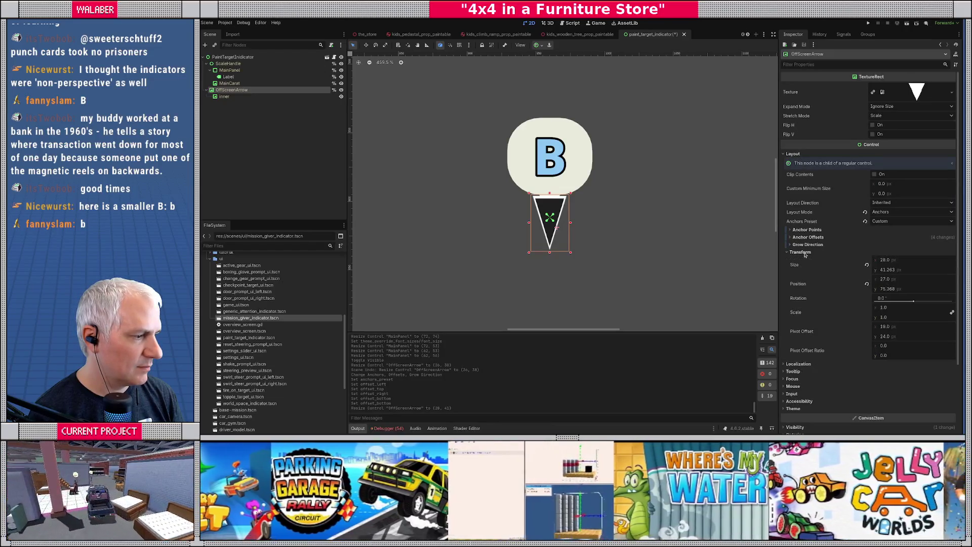
{"action": "left_click", "coordinate": [901, 327]}
{"action": "type", "text": "0"}
{"action": "key", "text": "Tab"}
{"action": "type", "text": "0"}
{"action": "key", "text": "Tab"}
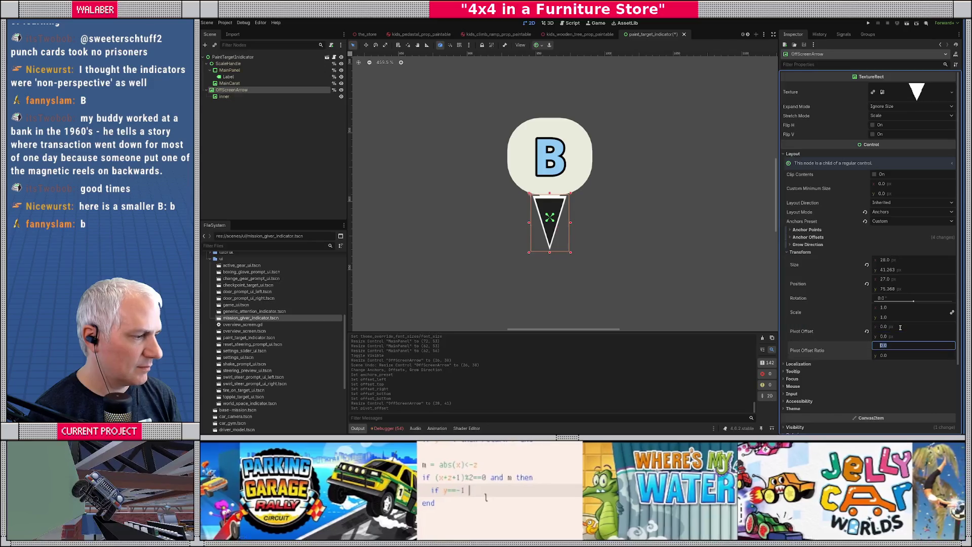
{"action": "type", "text": ".5"}
{"action": "key", "text": "Tab"}
{"action": "type", "text": "0.5"}
{"action": "key", "text": "Return"}
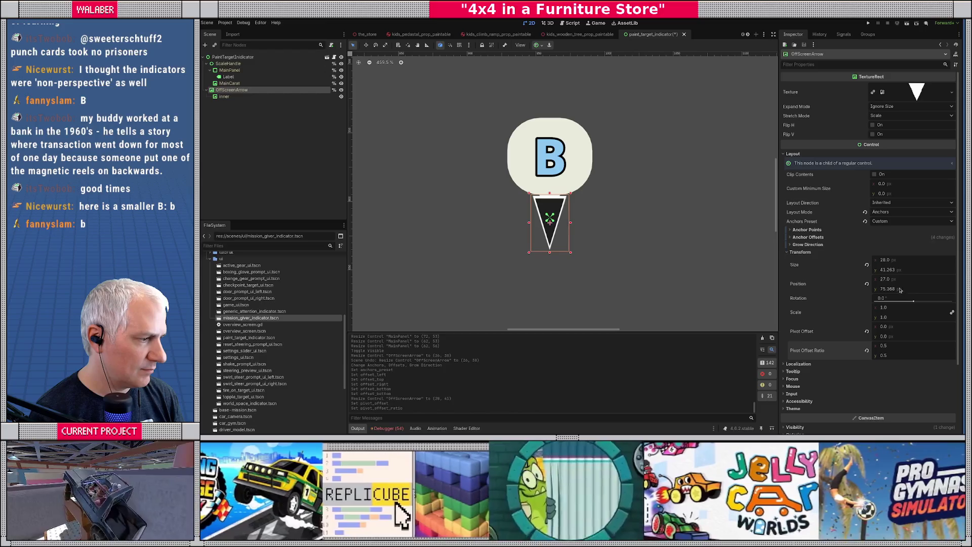
Nudge the arrow up beneath the B bubble and save paint_target_indicator.tscn.
{"action": "left_click_drag", "start_coordinate": [916, 293], "coordinate": [897, 288]}
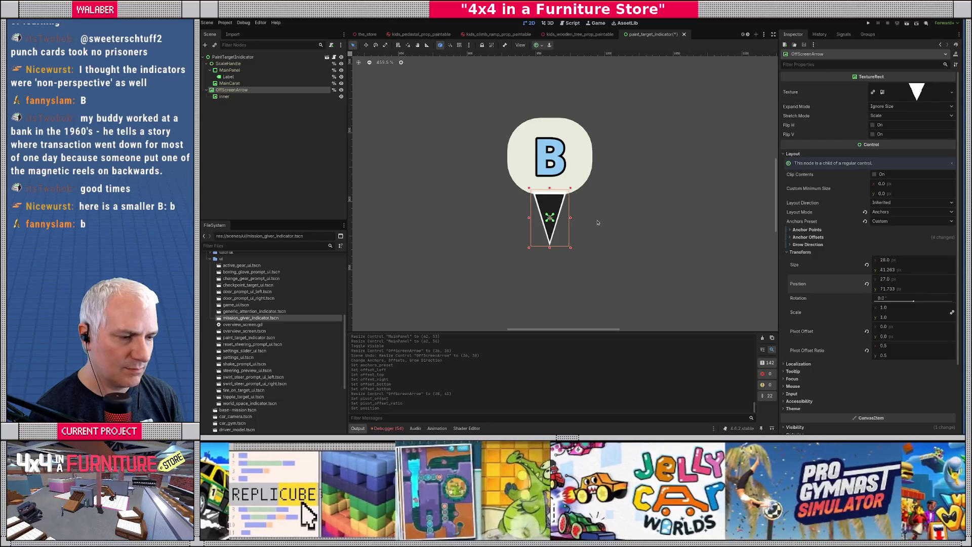
{"action": "scroll", "coordinate": [503, 219], "scroll_direction": "down", "scroll_amount": 3}
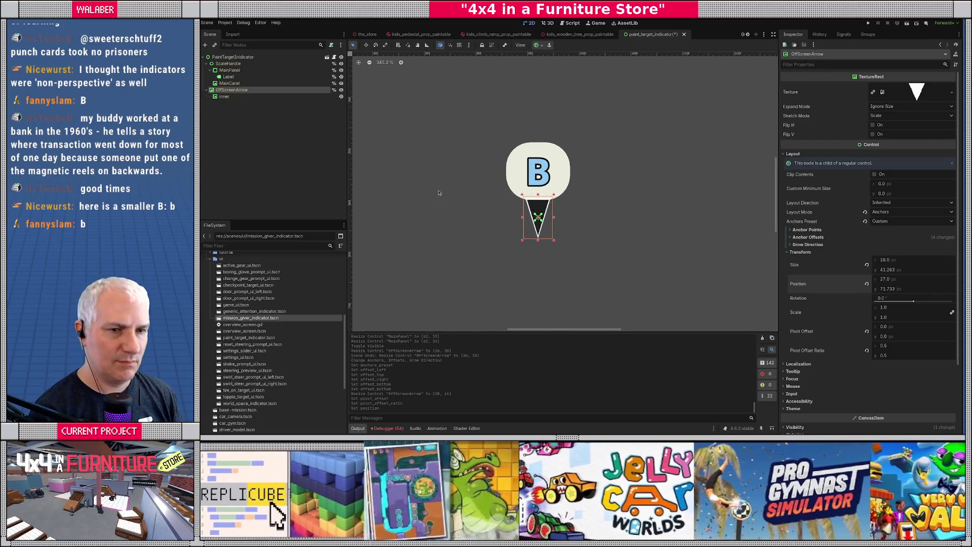
{"action": "key", "text": "ctrl+s"}
{"action": "scroll", "coordinate": [506, 152], "scroll_direction": "down", "scroll_amount": 3}
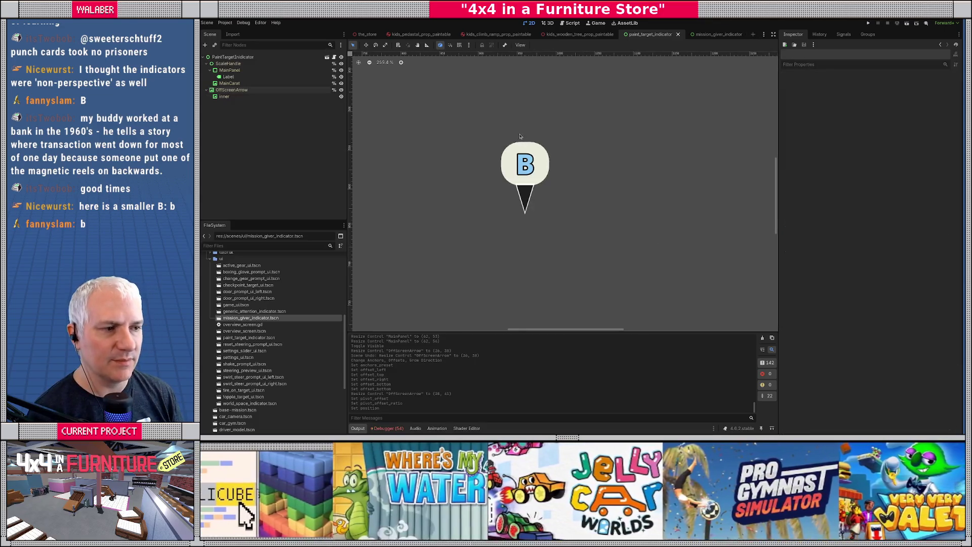
Run the game, teleport to the Paint Department via console 'ts P', then return to the editor.
{"action": "key", "text": "F5"}
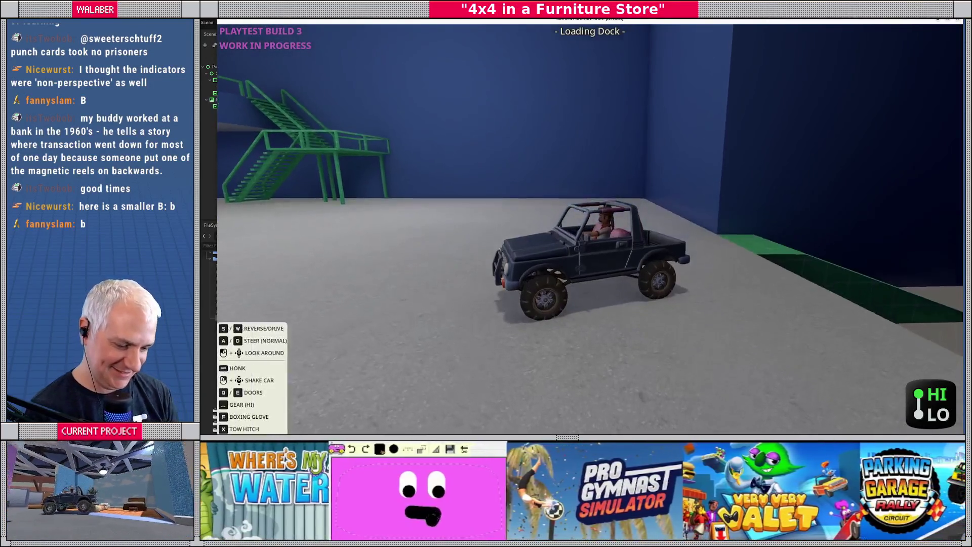
{"action": "key", "text": "grave"}
{"action": "type", "text": "ts"}
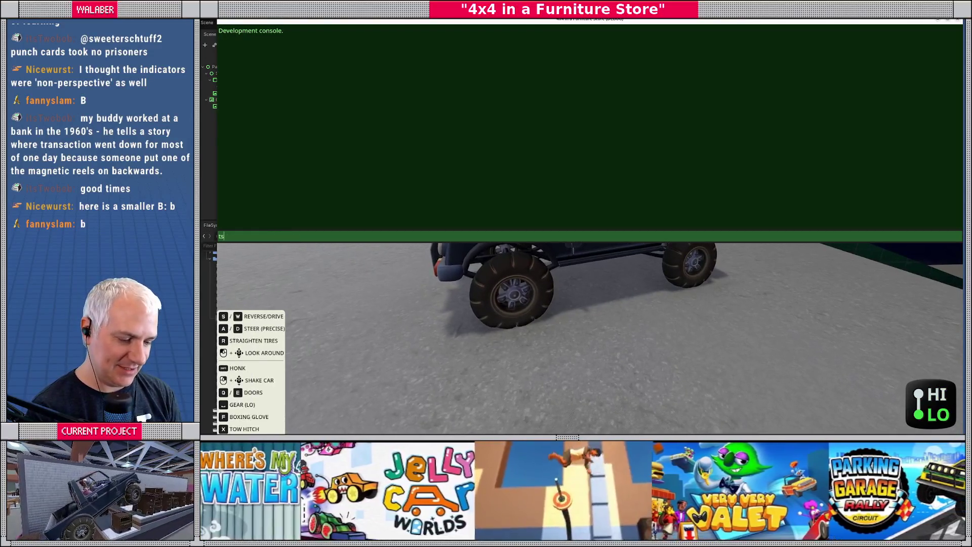
{"action": "key", "text": "Return"}
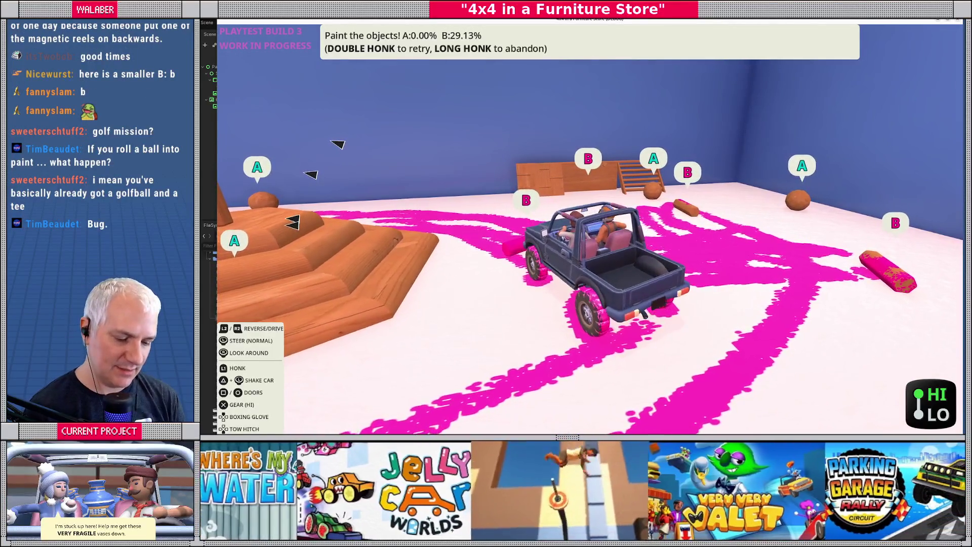
{"action": "key", "text": "F8"}
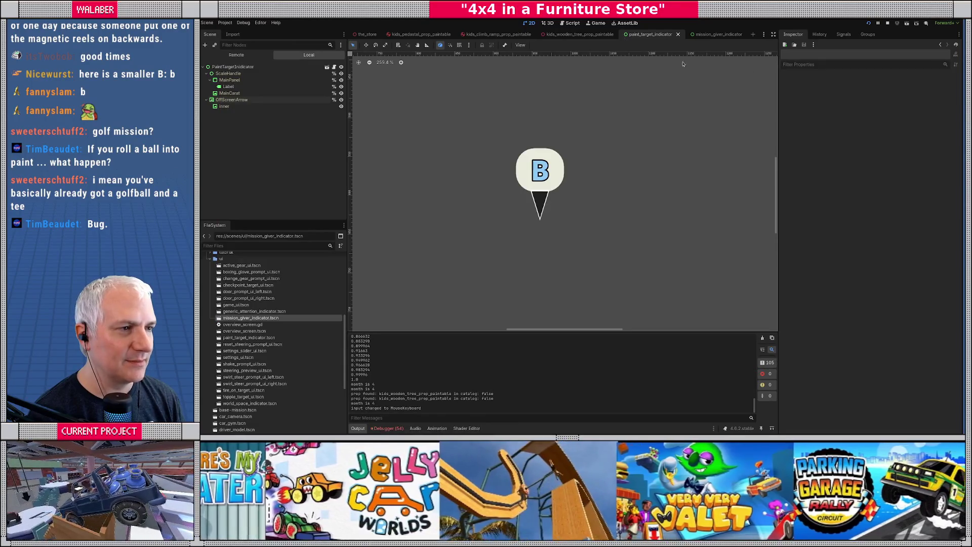
Check count (1) against count_other (550) at the paused line in objective-paint.gd, then resume.
{"action": "left_click", "coordinate": [573, 23]}
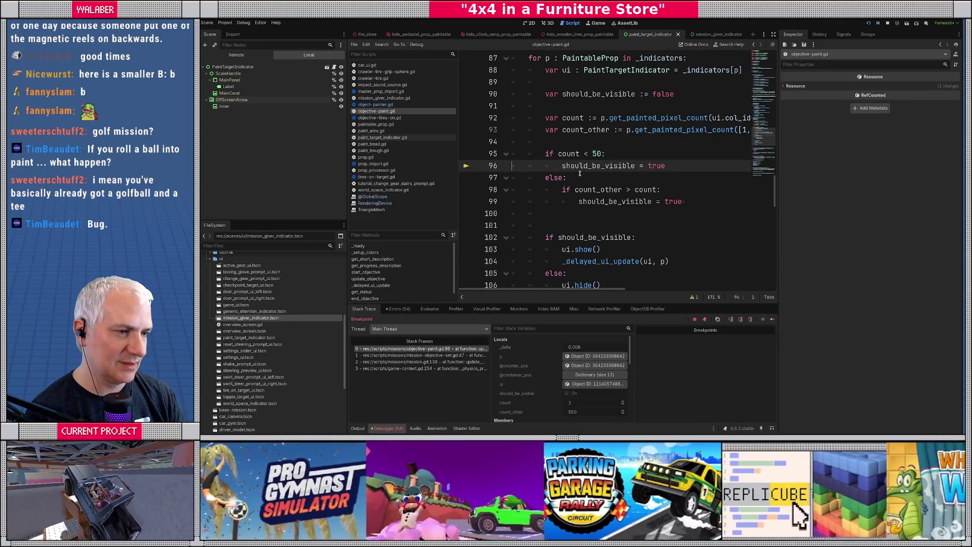
{"action": "mouse_move", "coordinate": [567, 155]}
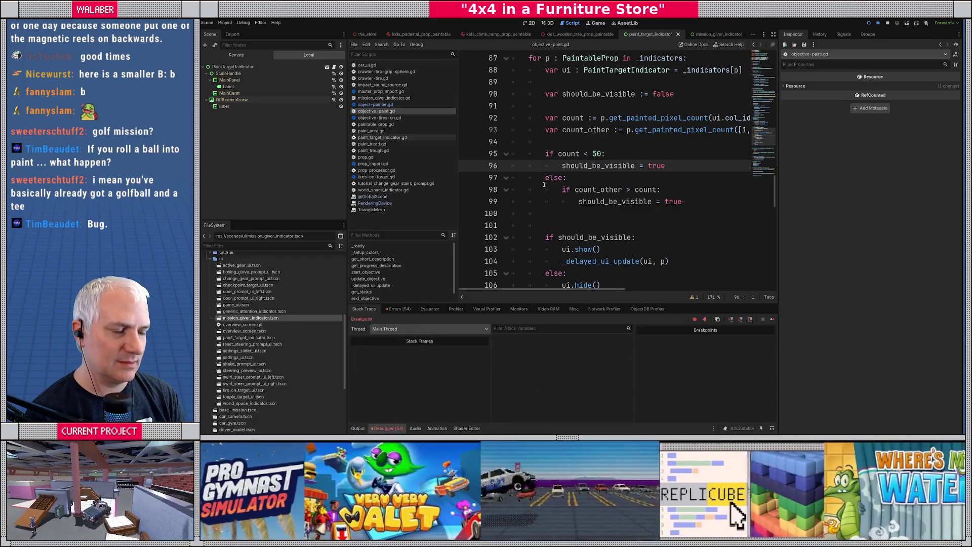
{"action": "key", "text": "F12"}
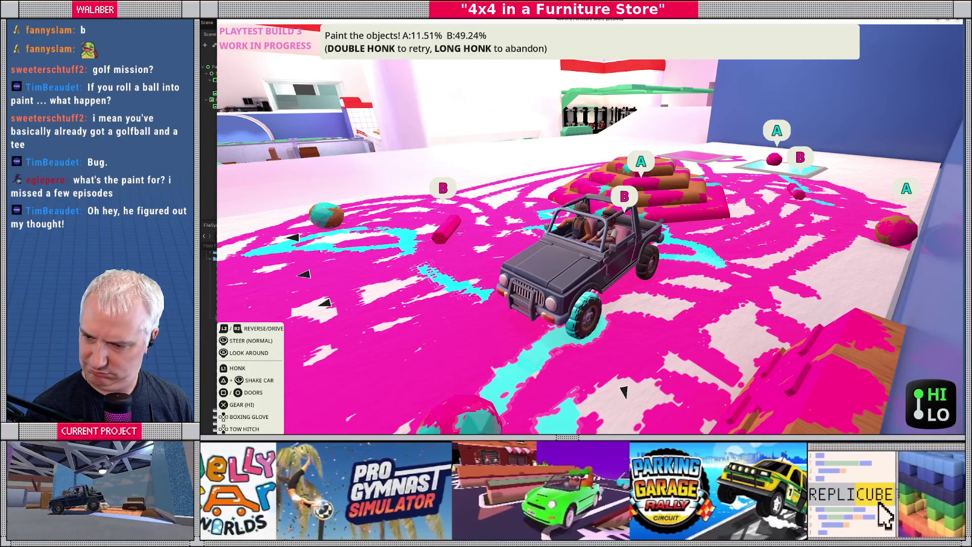
Stop the game once painting reaches A 11.51% and B 49.24%.
{"action": "key", "text": "F8"}
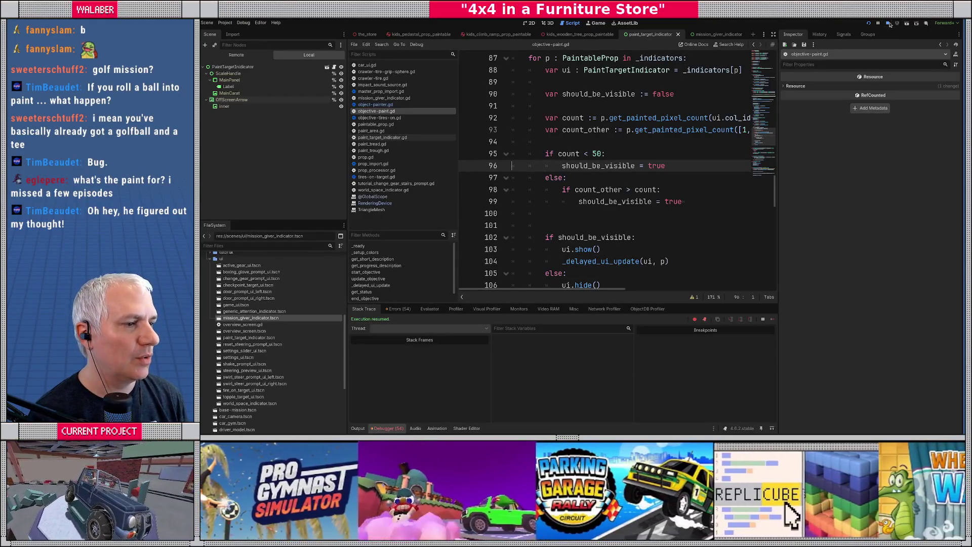
Review the _add_indicator calls in the color_a_targets and color_b_targets loops.
{"action": "left_click", "coordinate": [578, 156]}
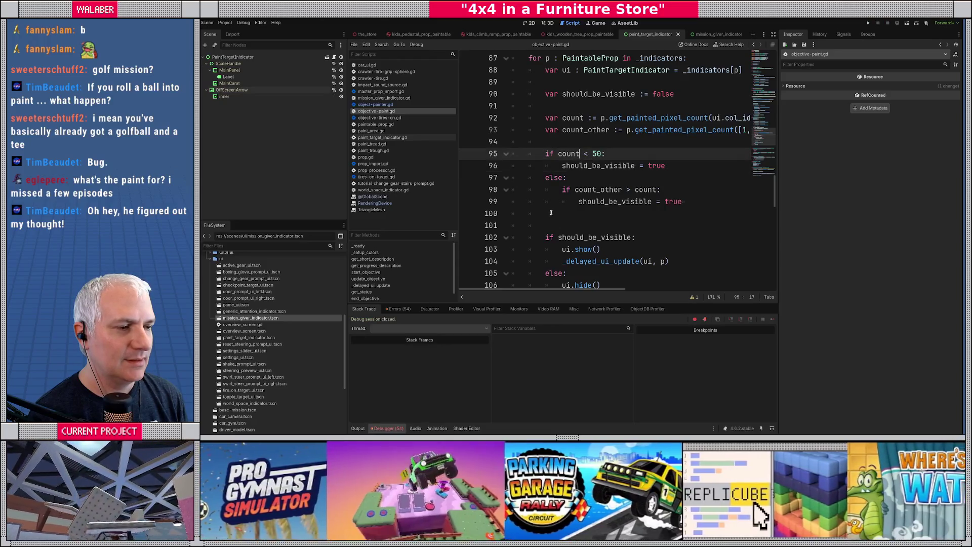
{"action": "left_click", "coordinate": [772, 34]}
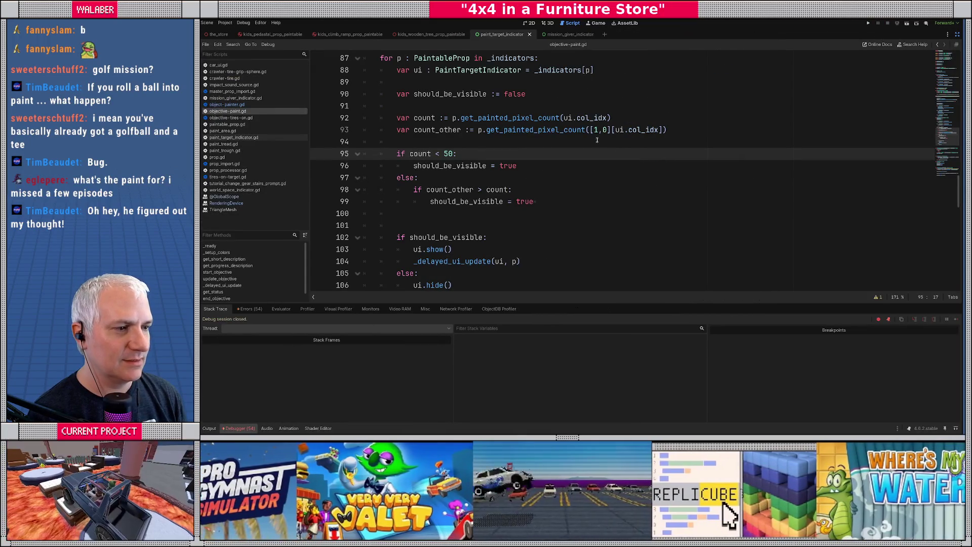
{"action": "scroll", "coordinate": [497, 126], "scroll_direction": "up", "scroll_amount": 1}
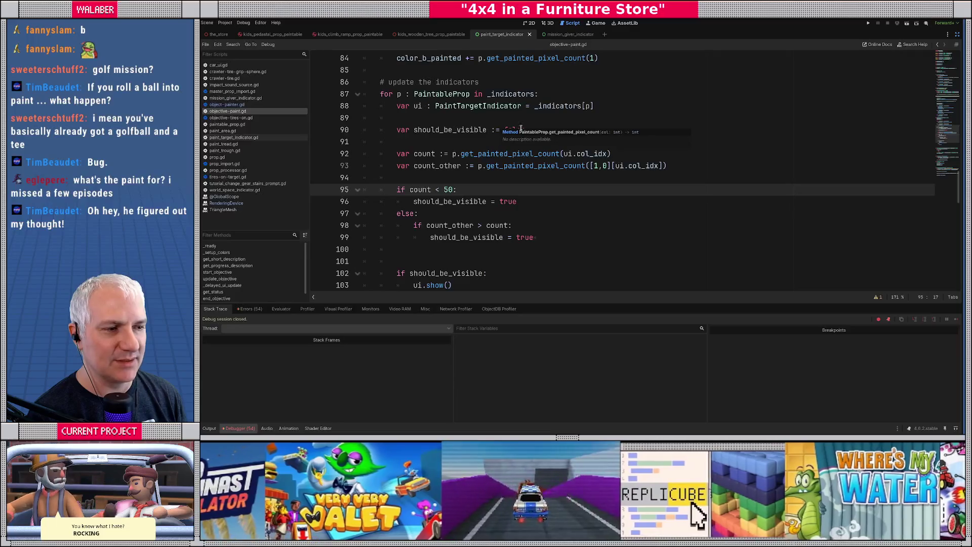
{"action": "scroll", "coordinate": [467, 143], "scroll_direction": "down", "scroll_amount": 15}
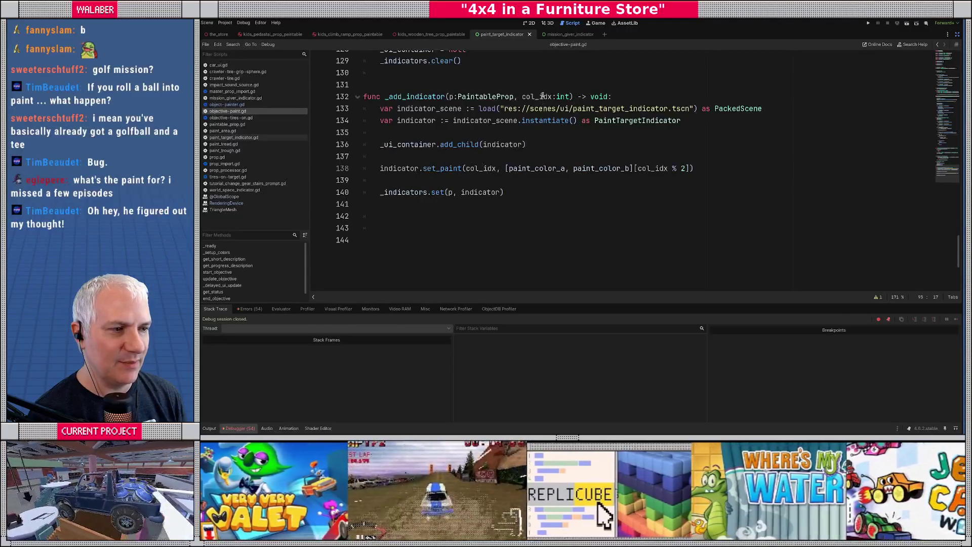
{"action": "double_click", "coordinate": [542, 95]}
{"action": "key", "text": "ctrl+f"}
{"action": "key", "text": "Return"}
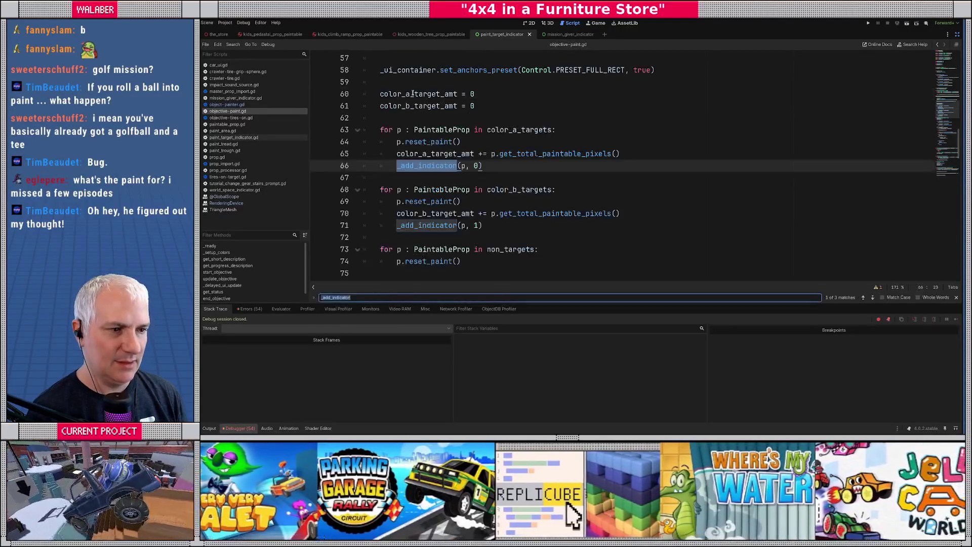
{"action": "left_click", "coordinate": [475, 226]}
{"action": "mouse_move", "coordinate": [436, 190]}
{"action": "left_mouse_down"}
{"action": "mouse_move", "coordinate": [446, 214]}
{"action": "mouse_move", "coordinate": [494, 226]}
{"action": "left_mouse_up"}
{"action": "left_click_drag", "start_coordinate": [435, 129], "coordinate": [498, 166]}
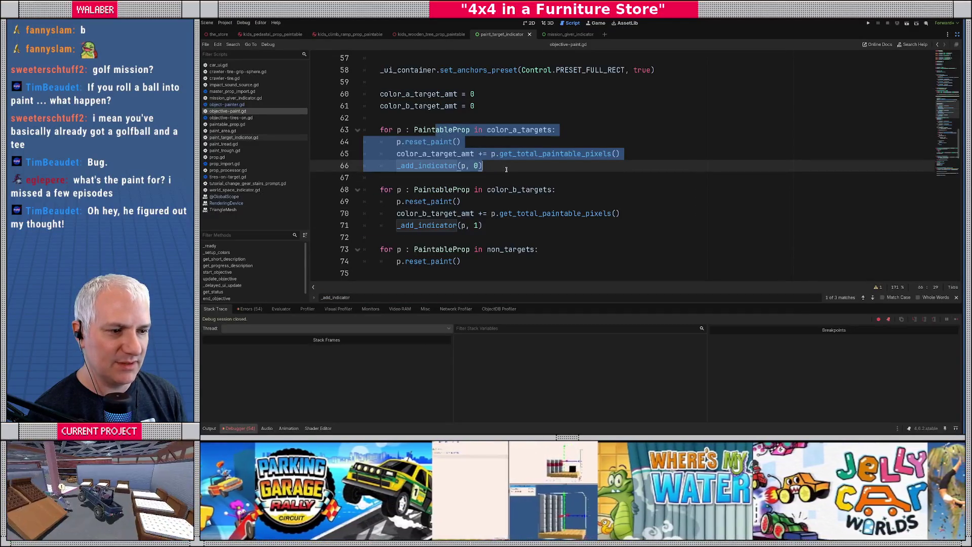
{"action": "scroll", "coordinate": [501, 168], "scroll_direction": "down", "scroll_amount": 10}
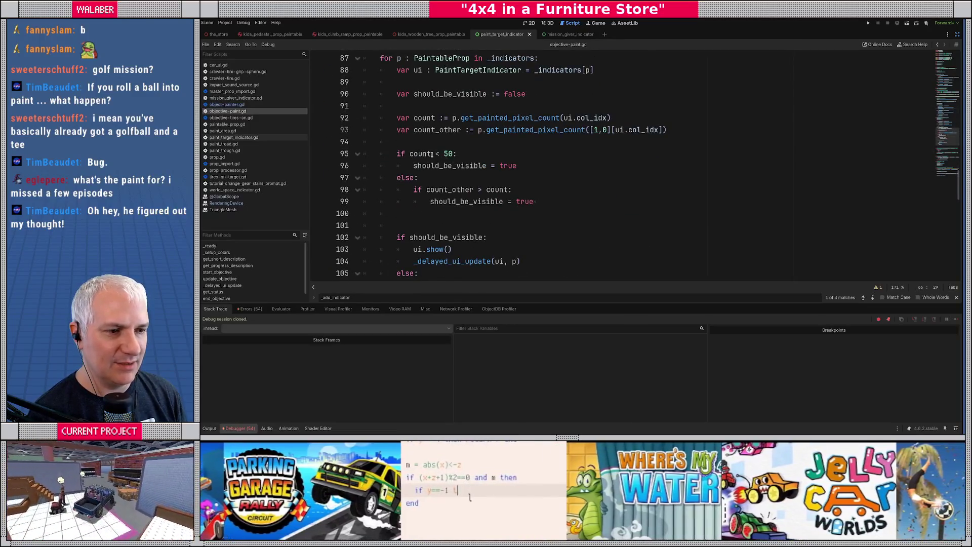
Change line 95's condition to 'if count + count_other < 50:'.
{"action": "left_click", "coordinate": [432, 154]}
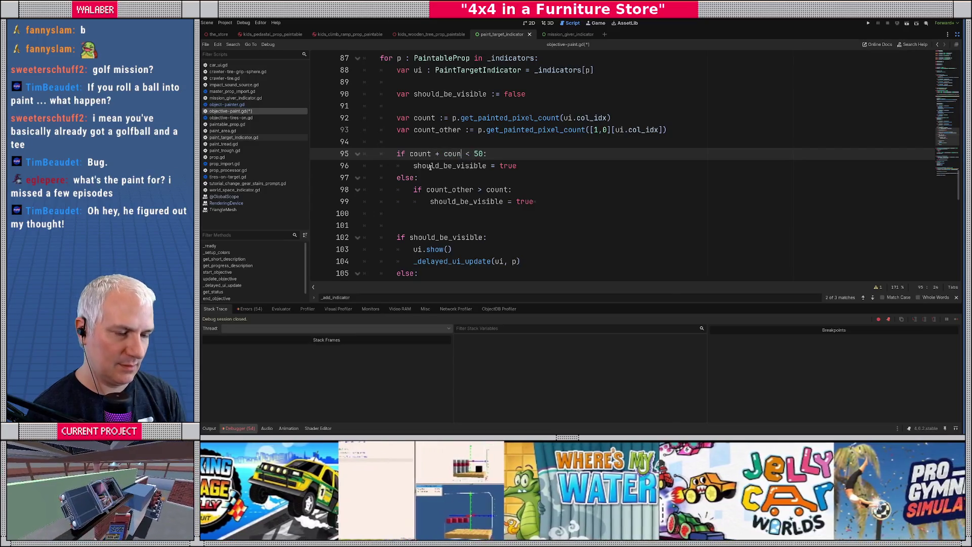
{"action": "type", "text": "t_other"}
{"action": "key", "text": "Escape"}
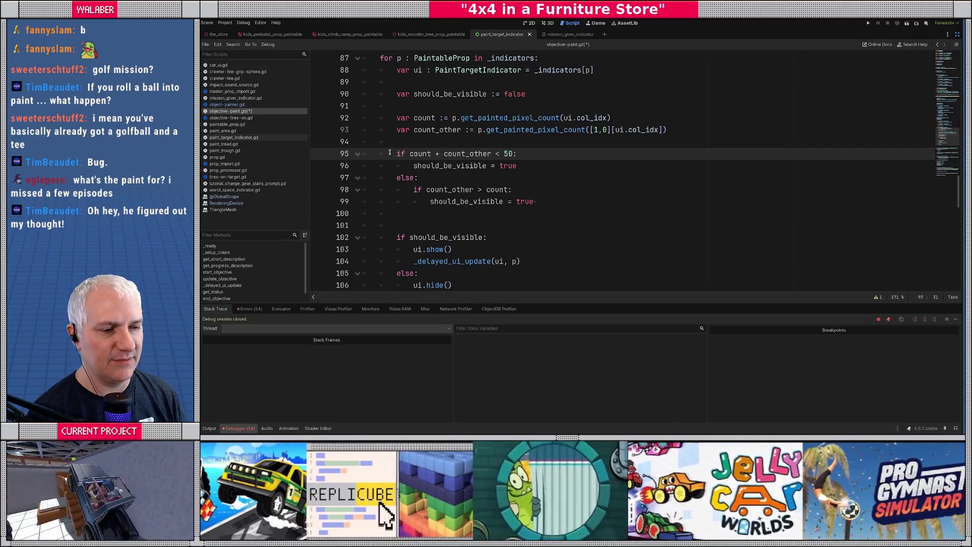
{"action": "left_click_drag", "start_coordinate": [397, 178], "coordinate": [576, 190]}
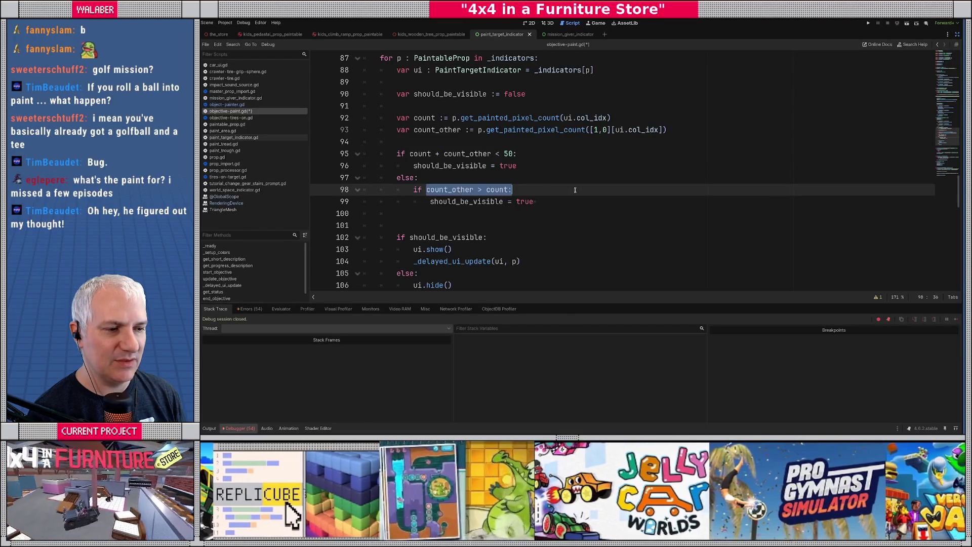
{"action": "left_click", "coordinate": [587, 173]}
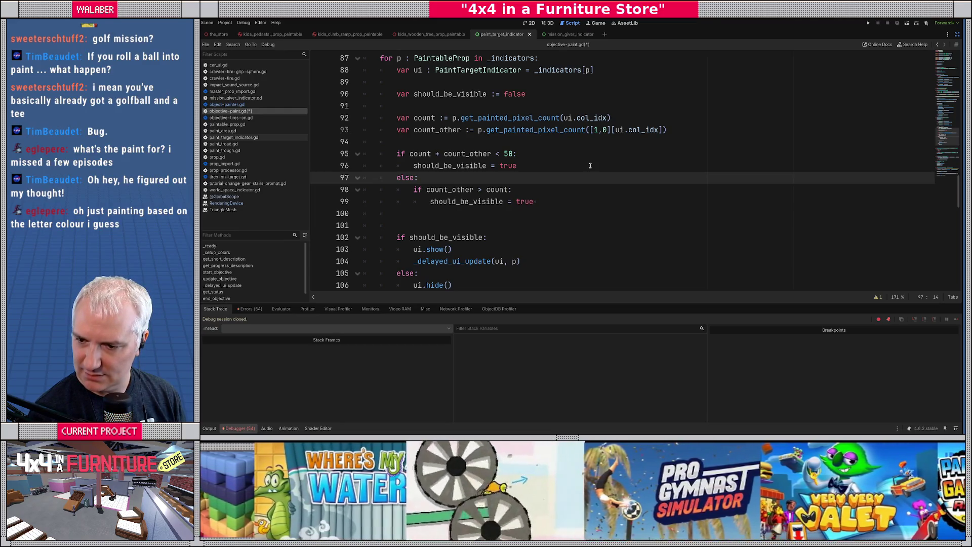
{"action": "left_click", "coordinate": [513, 144]}
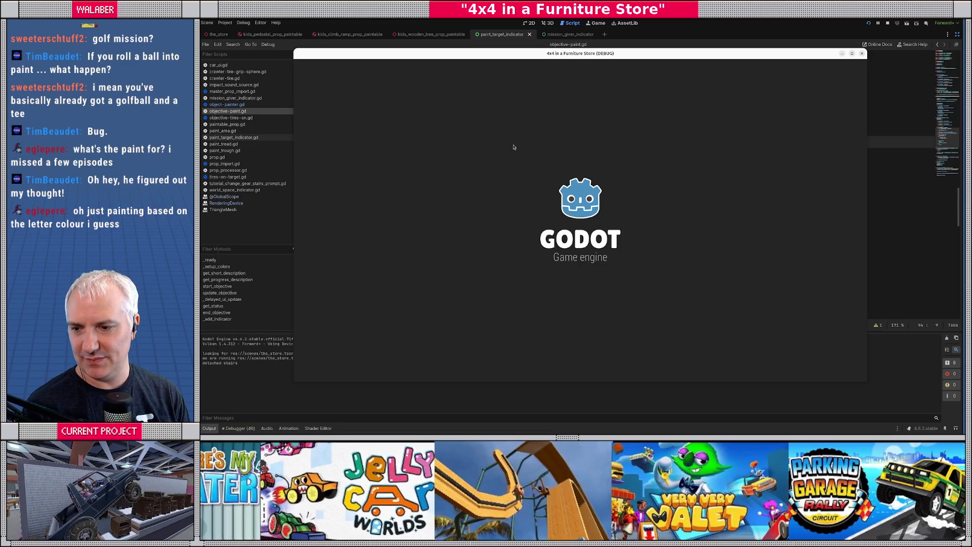
Playtest painting in the Paint Department, then quit the game back to objective-paint.gd.
{"action": "key", "text": "Return"}
{"action": "key", "text": "Return"}
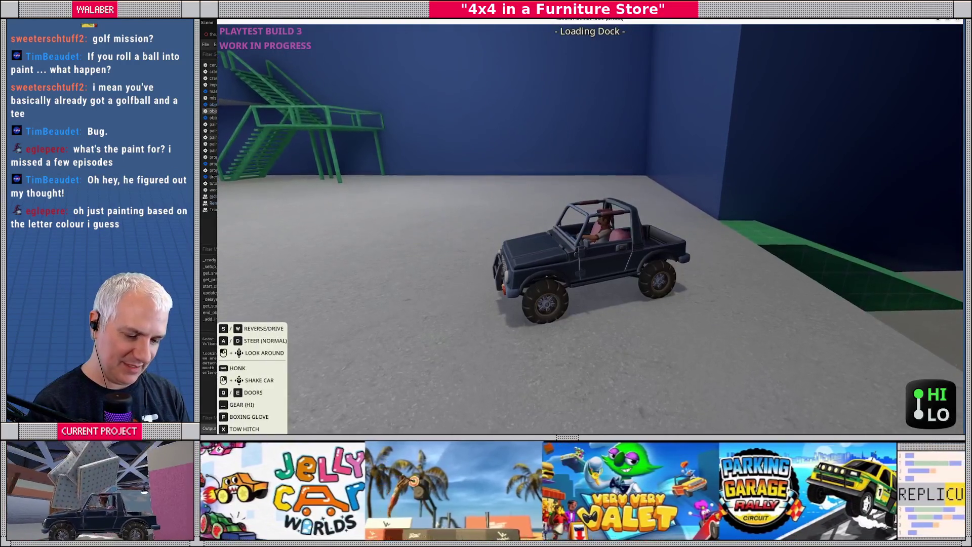
{"action": "key", "text": "grave"}
{"action": "type", "text": "ts Paint"}
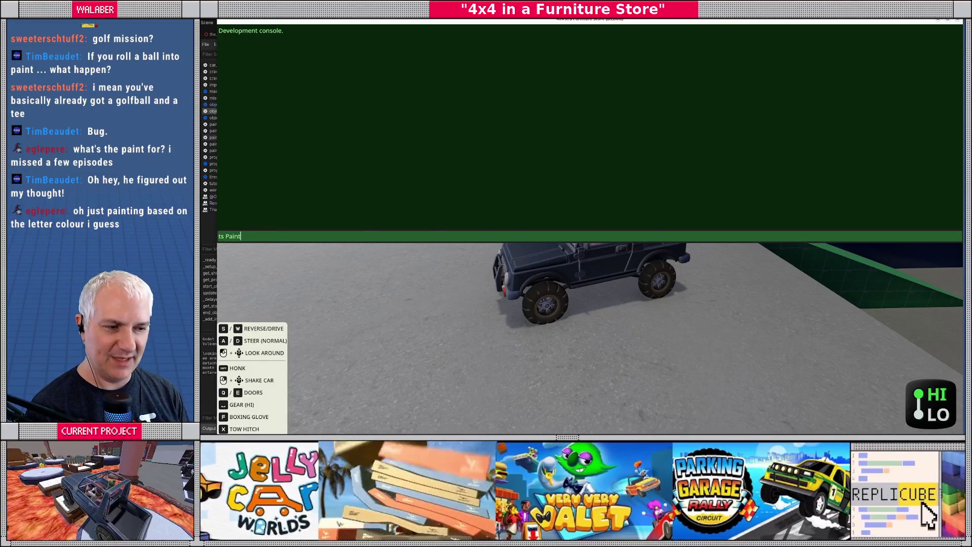
{"action": "key", "text": "Return"}
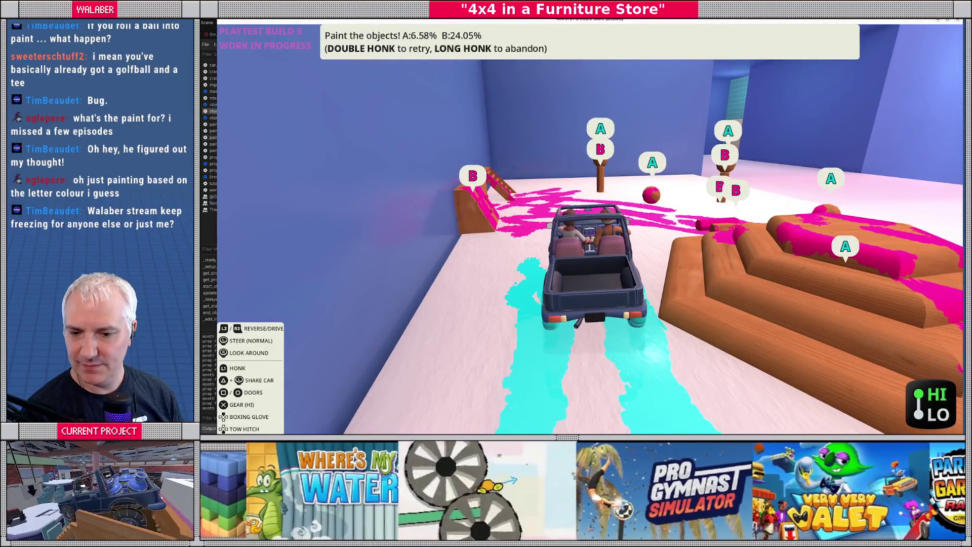
{"action": "key", "text": "Escape"}
{"action": "key", "text": "F8"}
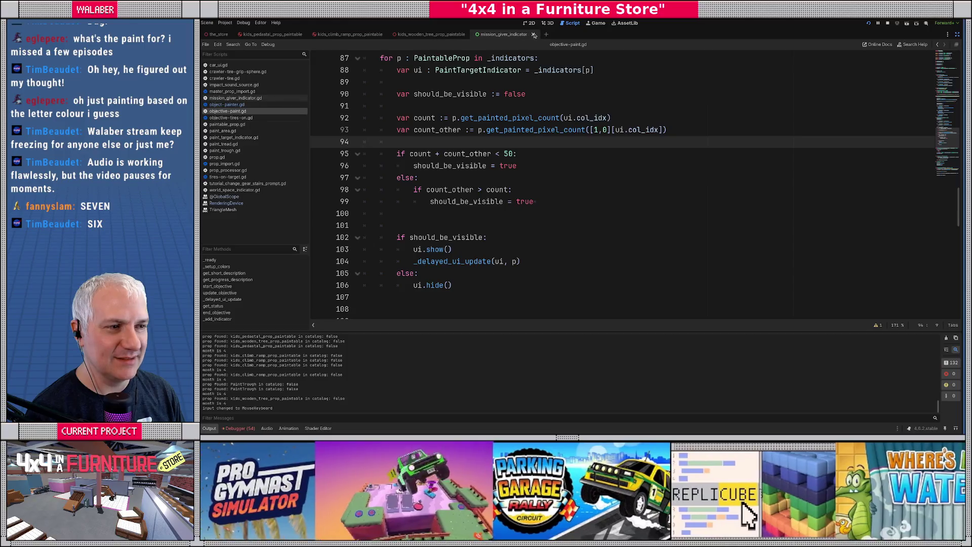
Close the mission_giver_indicator scene and dismiss the export annotation help popup.
{"action": "left_click", "coordinate": [530, 34]}
{"action": "left_click", "coordinate": [529, 34]}
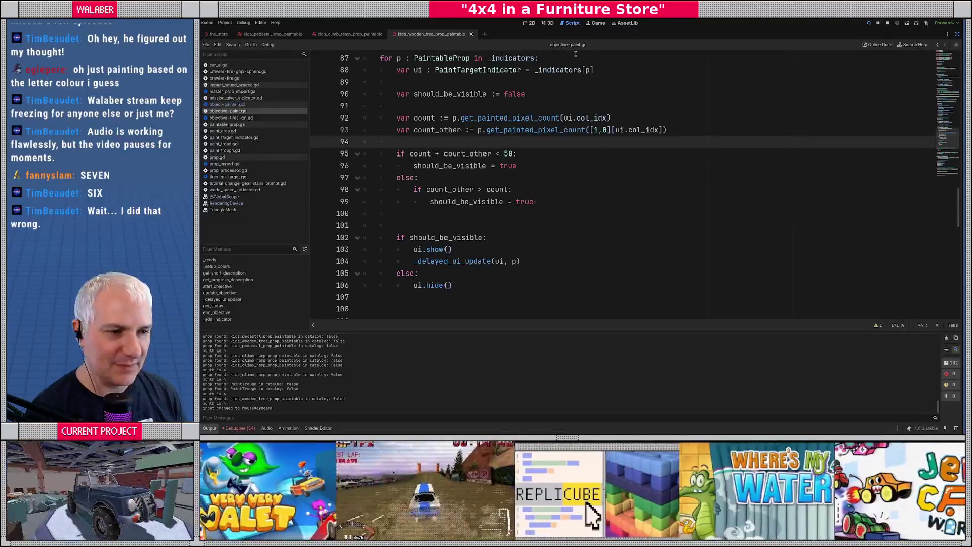
{"action": "scroll", "coordinate": [714, 170], "scroll_direction": "up", "scroll_amount": 15}
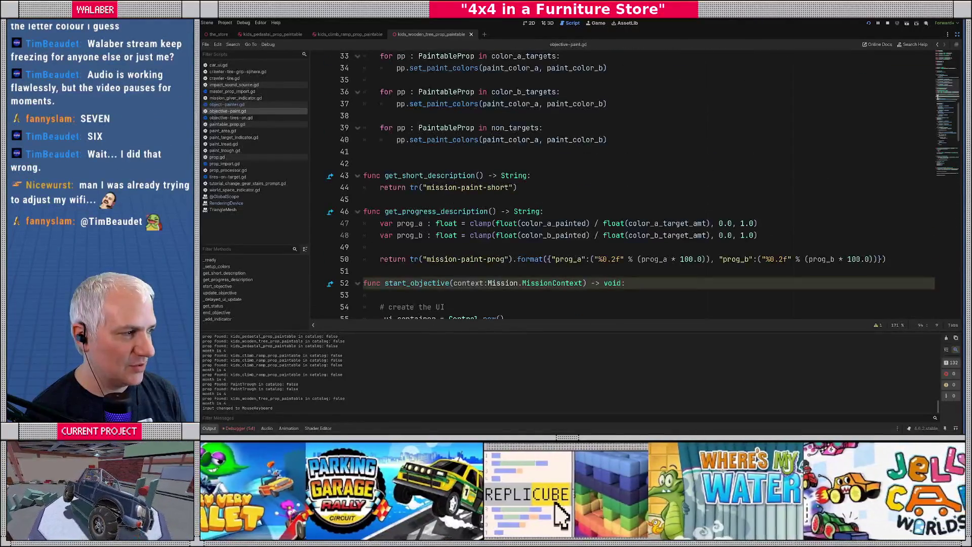
{"action": "scroll", "coordinate": [599, 193], "scroll_direction": "up", "scroll_amount": 10}
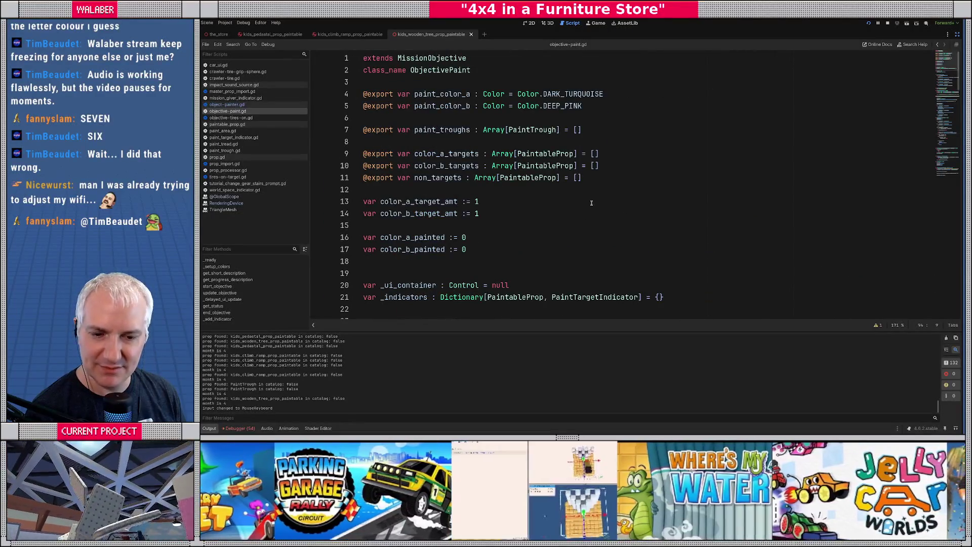
{"action": "mouse_move", "coordinate": [369, 90]}
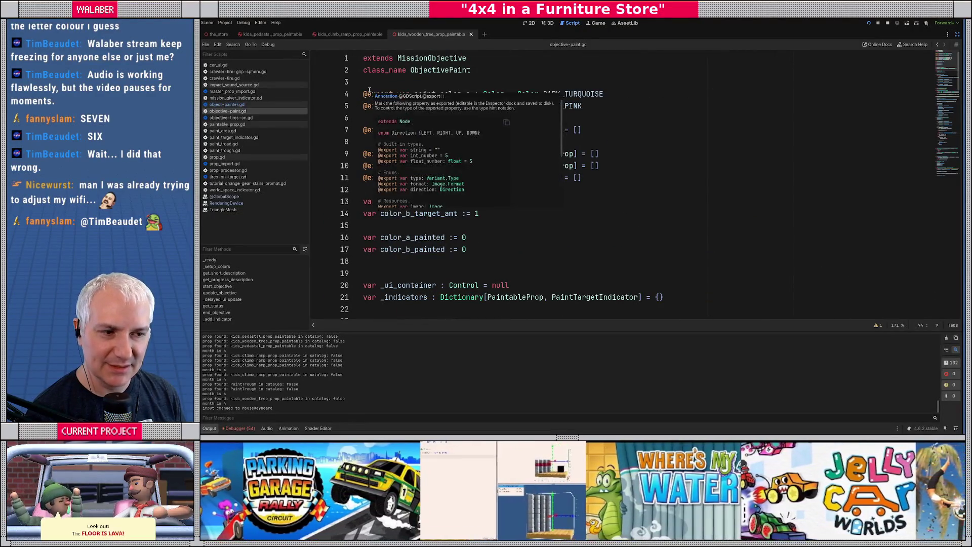
{"action": "left_click", "coordinate": [391, 78]}
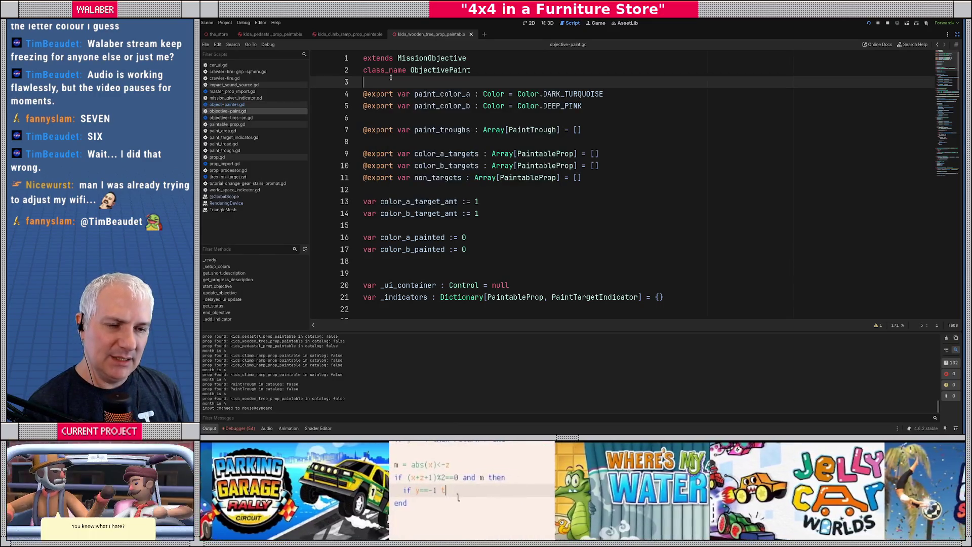
{"action": "left_click", "coordinate": [230, 197]}
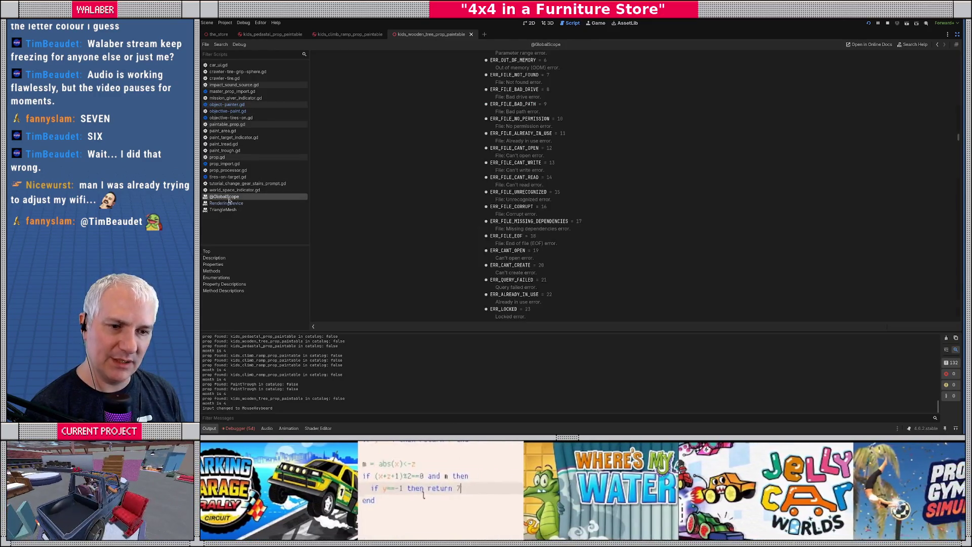
{"action": "middle_click", "coordinate": [229, 198]}
{"action": "middle_click", "coordinate": [223, 197]}
{"action": "middle_click", "coordinate": [223, 197]}
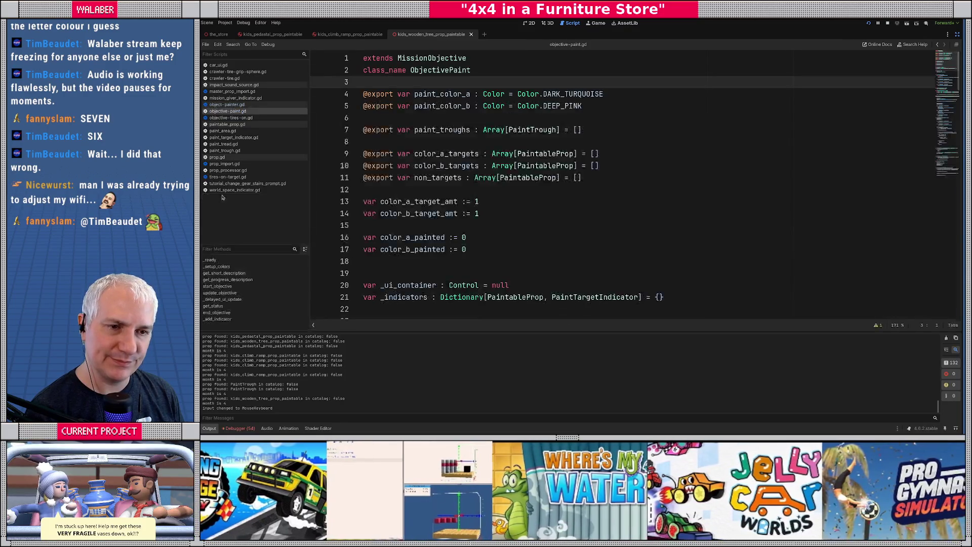
{"action": "left_click", "coordinate": [405, 141]}
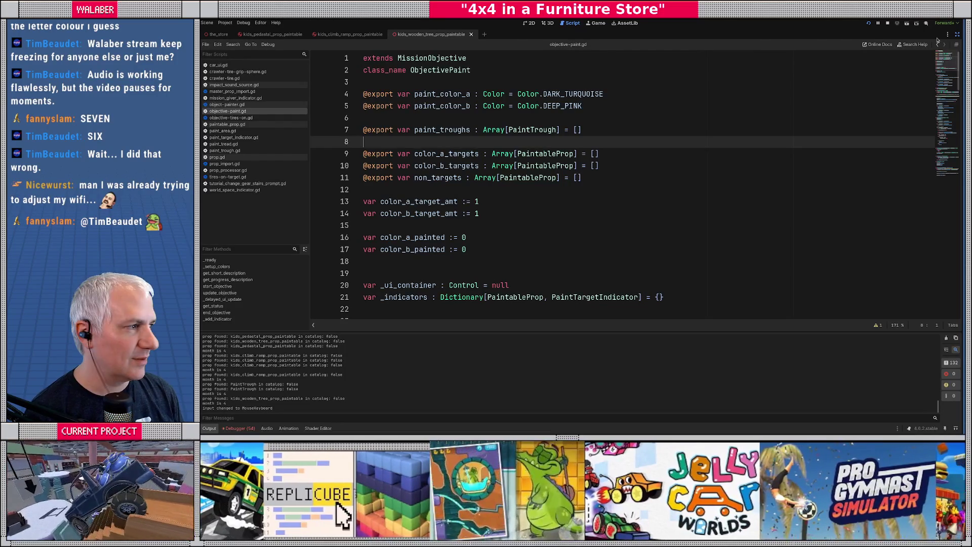
{"action": "left_click", "coordinate": [956, 34]}
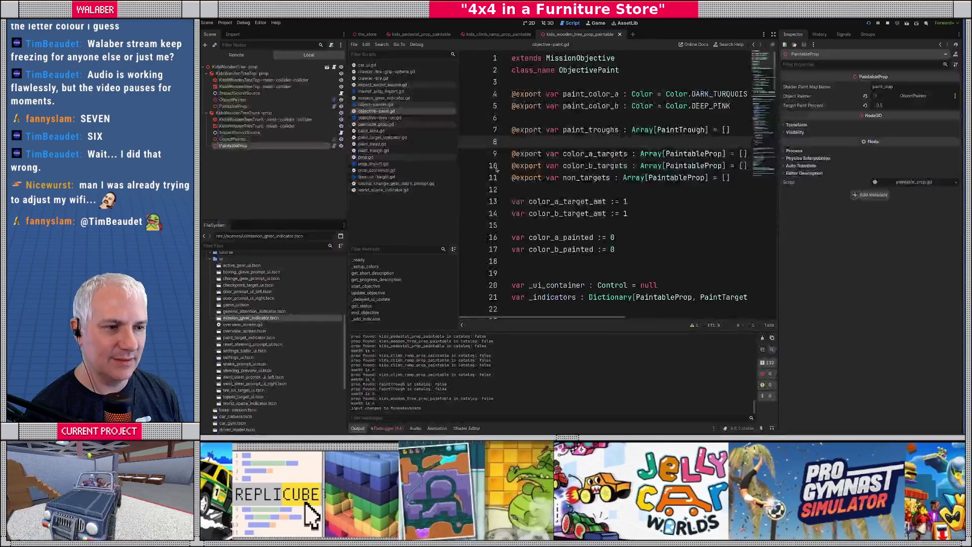
In the Remote scene tree, expand the_store > GameUI > ActiveMissionObjectiveUIs.
{"action": "left_click", "coordinate": [236, 54]}
{"action": "left_click", "coordinate": [206, 132]}
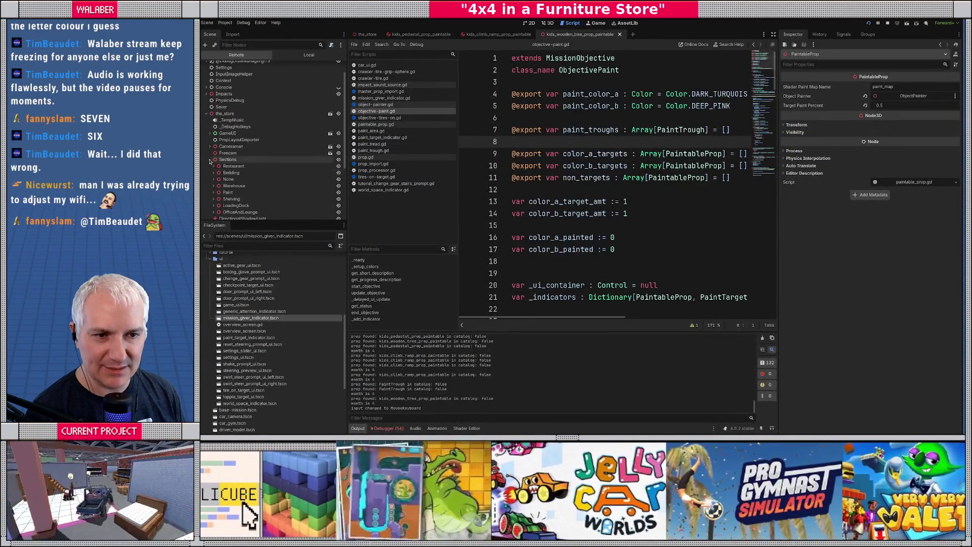
{"action": "scroll", "coordinate": [213, 142], "scroll_direction": "down", "scroll_amount": 3}
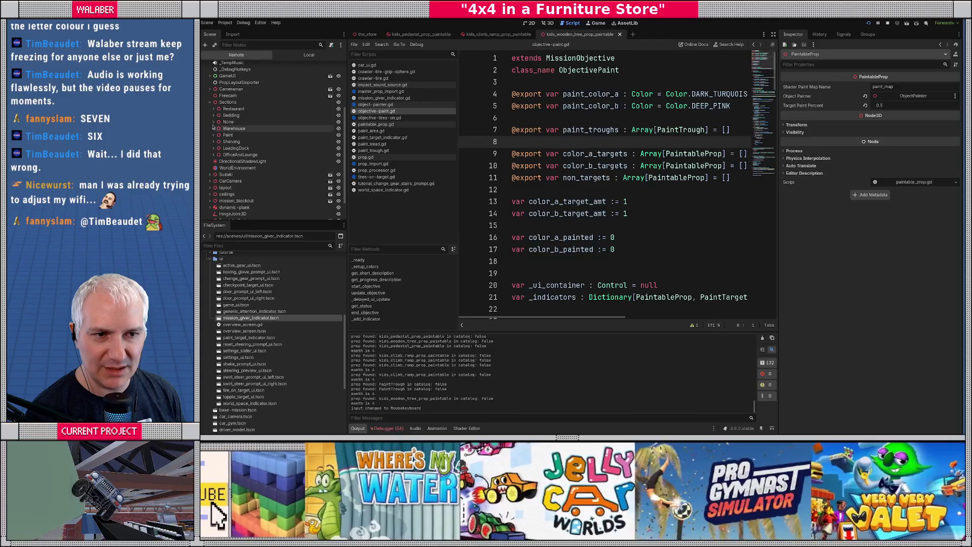
{"action": "left_click", "coordinate": [209, 76]}
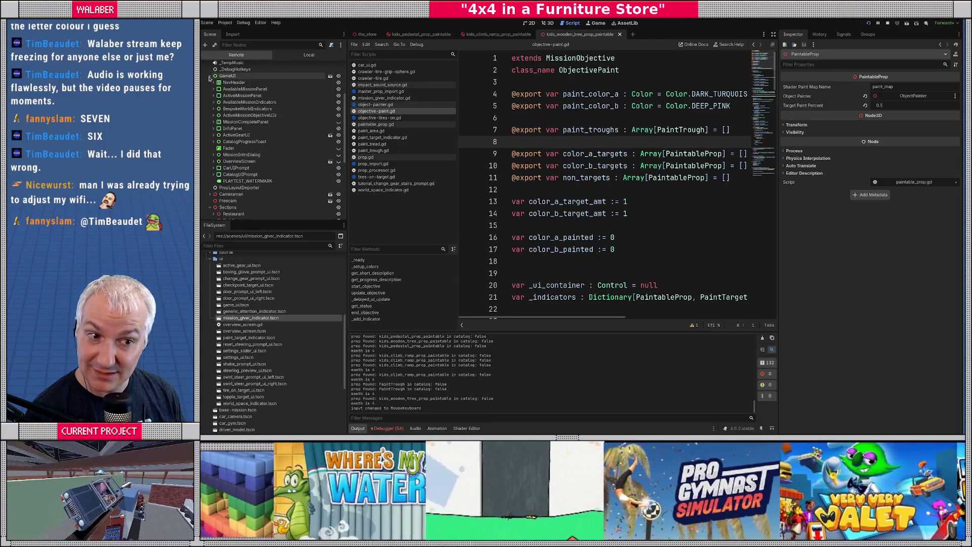
{"action": "left_click", "coordinate": [214, 115]}
{"action": "left_click", "coordinate": [218, 123]}
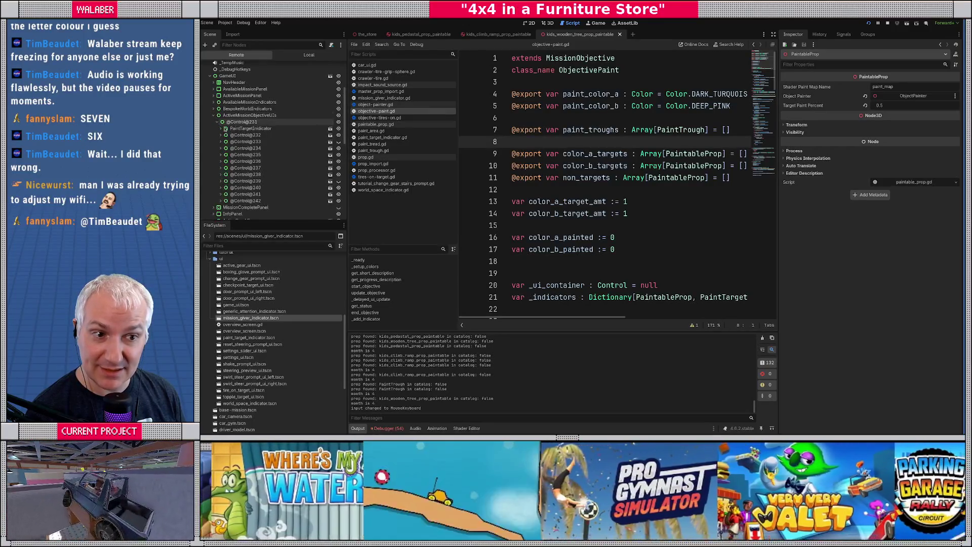
{"action": "left_click", "coordinate": [245, 134]}
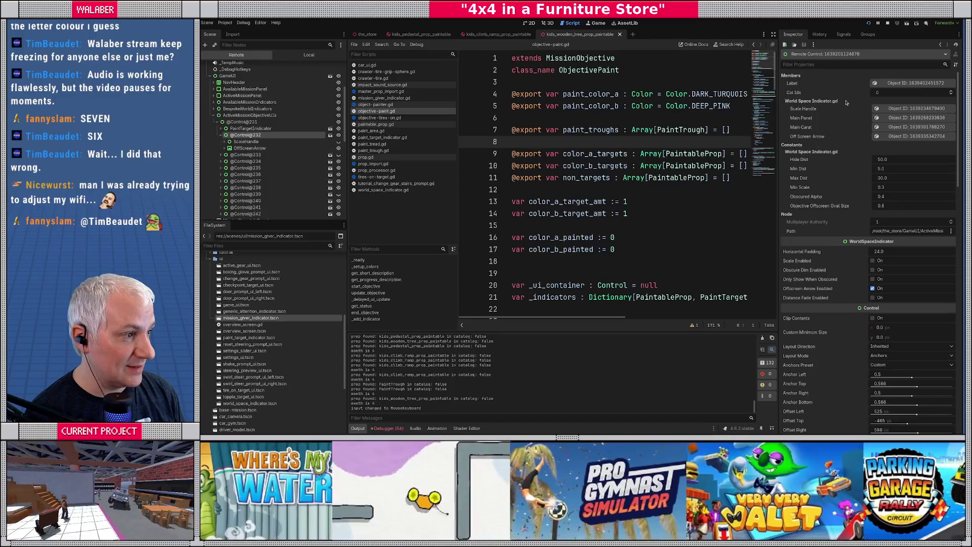
{"action": "left_click", "coordinate": [223, 135]}
{"action": "left_click", "coordinate": [223, 134]}
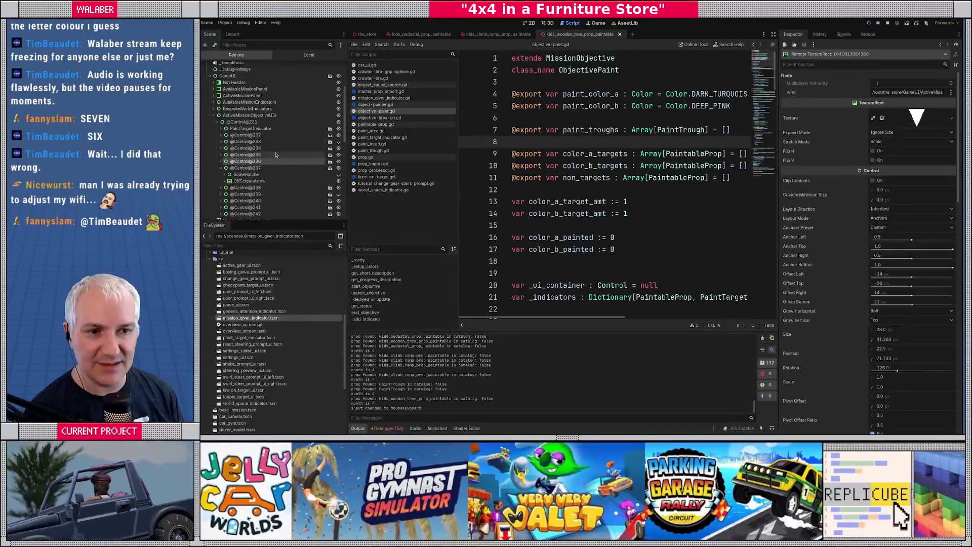
{"action": "left_click", "coordinate": [276, 155]}
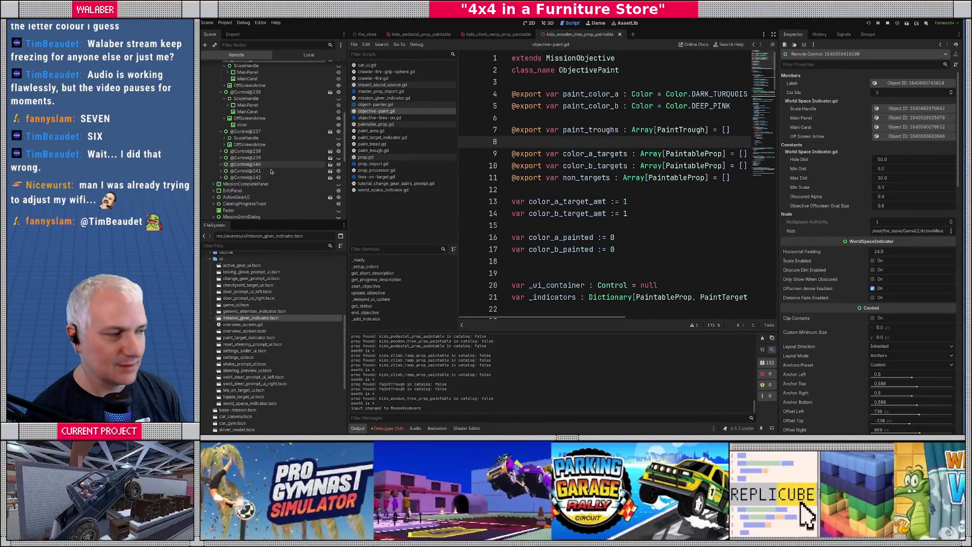
{"action": "key", "text": "F8"}
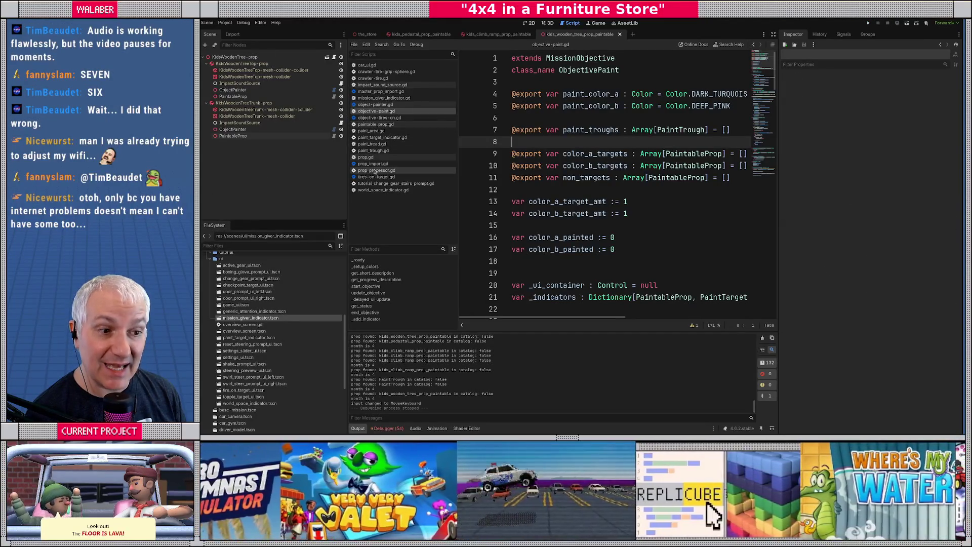
{"action": "left_click", "coordinate": [383, 137]}
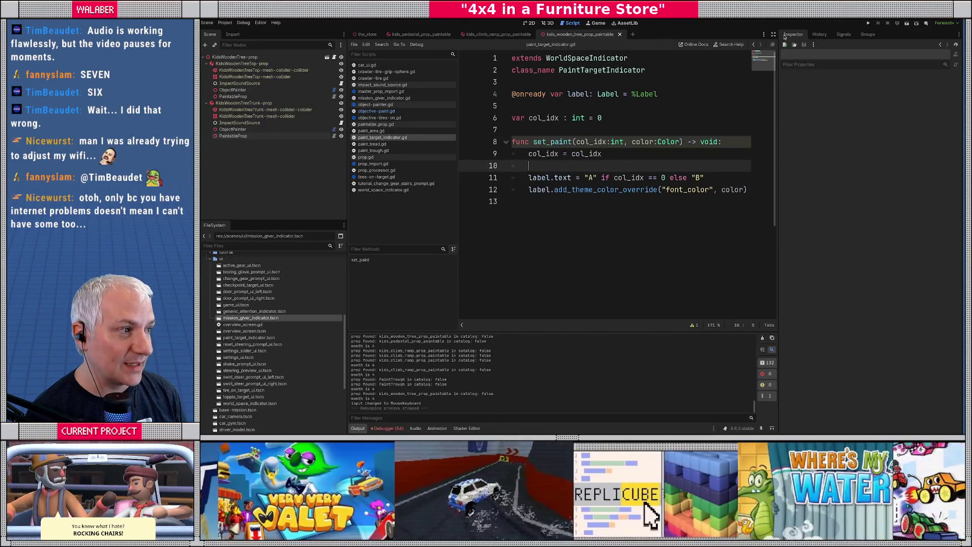
In distraction-free mode, review the col_idx declaration and the set_paint code in paint_target_indicator.gd.
{"action": "left_click", "coordinate": [773, 34]}
{"action": "left_click", "coordinate": [444, 177]}
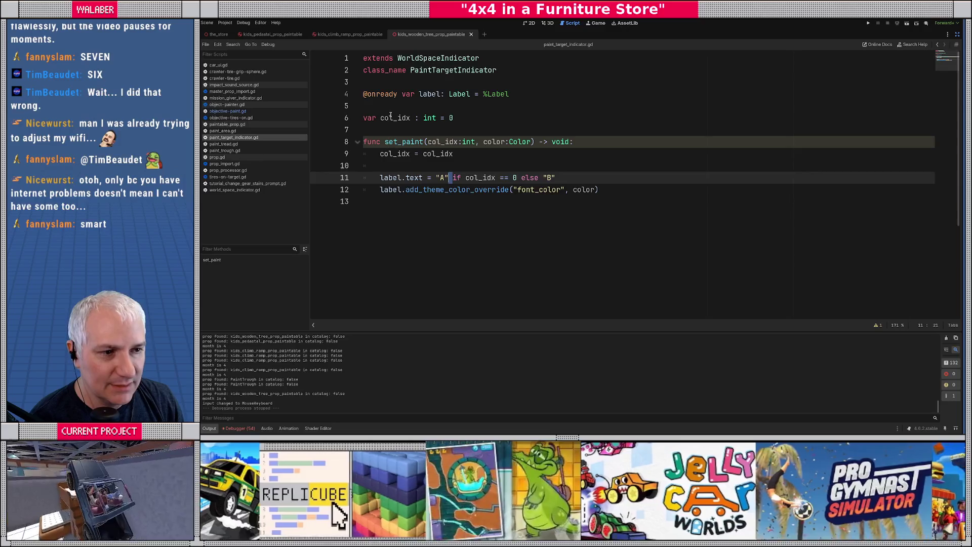
{"action": "left_click", "coordinate": [395, 117]}
{"action": "double_click", "coordinate": [395, 117]}
{"action": "left_click", "coordinate": [448, 142]}
{"action": "double_click", "coordinate": [448, 141]}
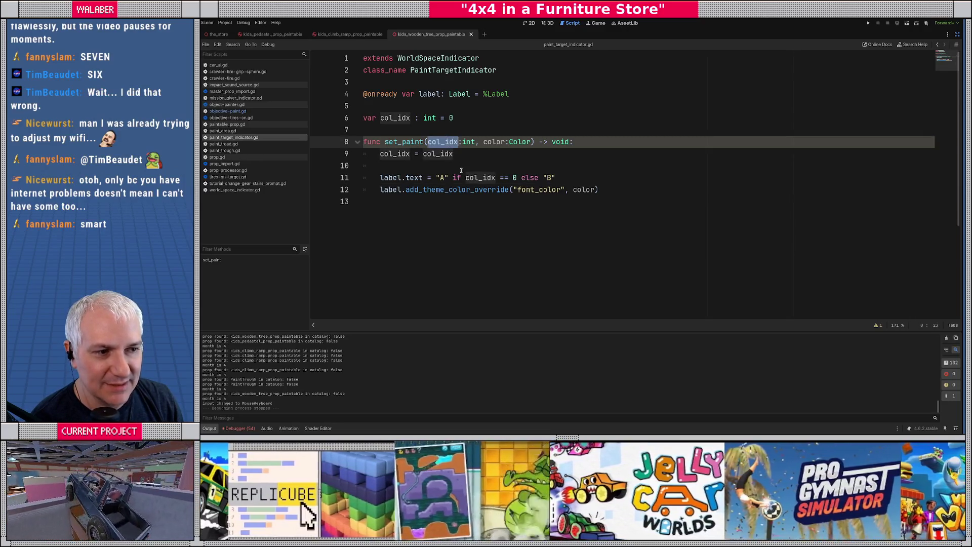
{"action": "left_click", "coordinate": [517, 153]}
{"action": "triple_click", "coordinate": [517, 154]}
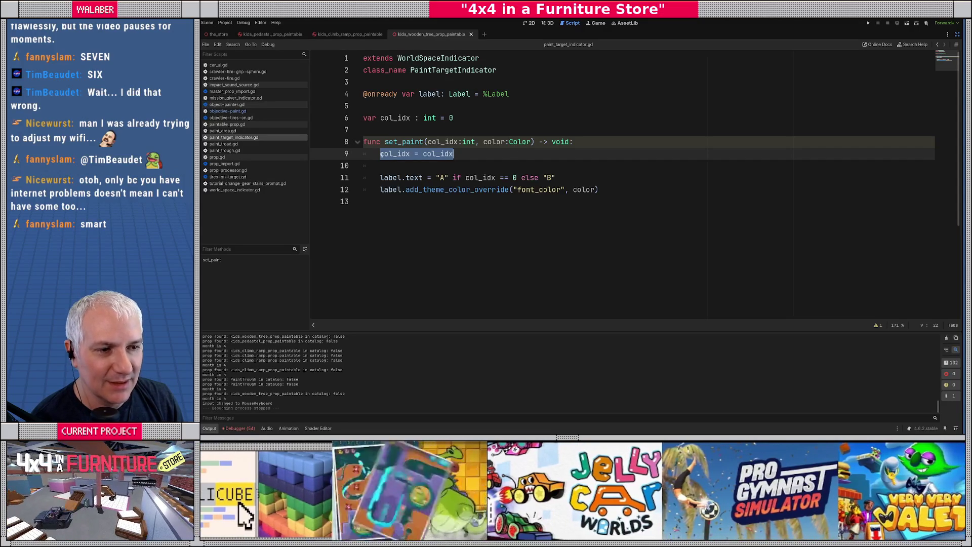
{"action": "left_click", "coordinate": [383, 155]}
{"action": "left_click", "coordinate": [382, 117]}
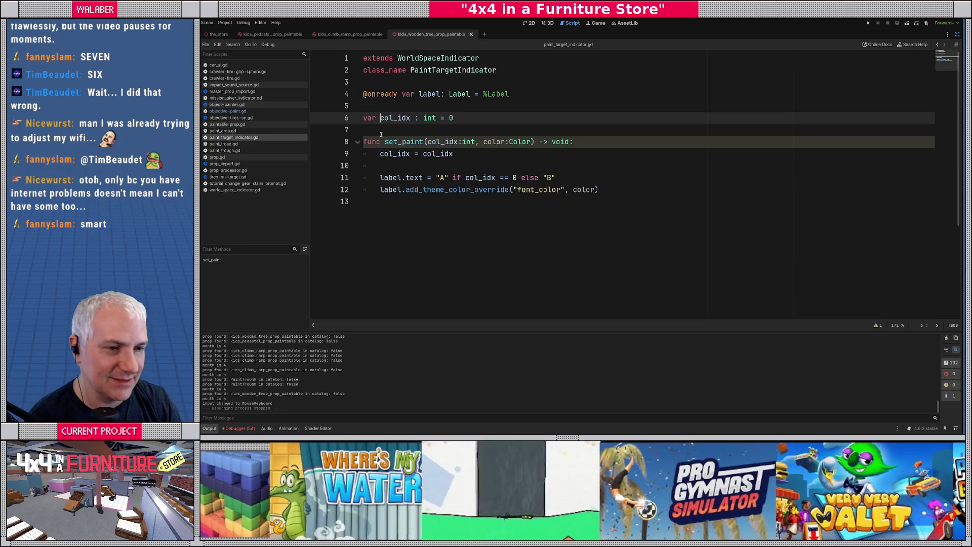
Rename the set_paint parameter to ci, assign col_idx = ci, and save the script.
{"action": "double_click", "coordinate": [443, 143]}
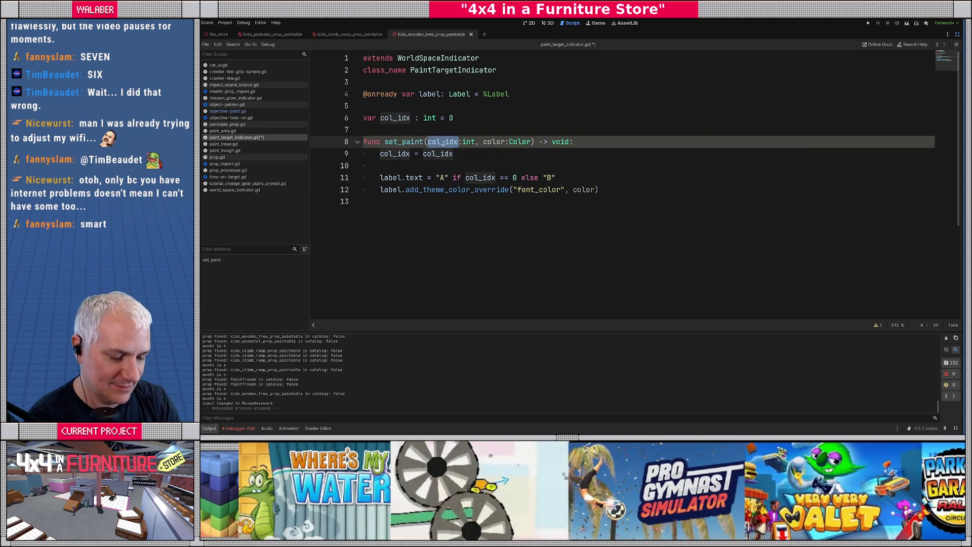
{"action": "type", "text": "ci"}
{"action": "double_click", "coordinate": [436, 155]}
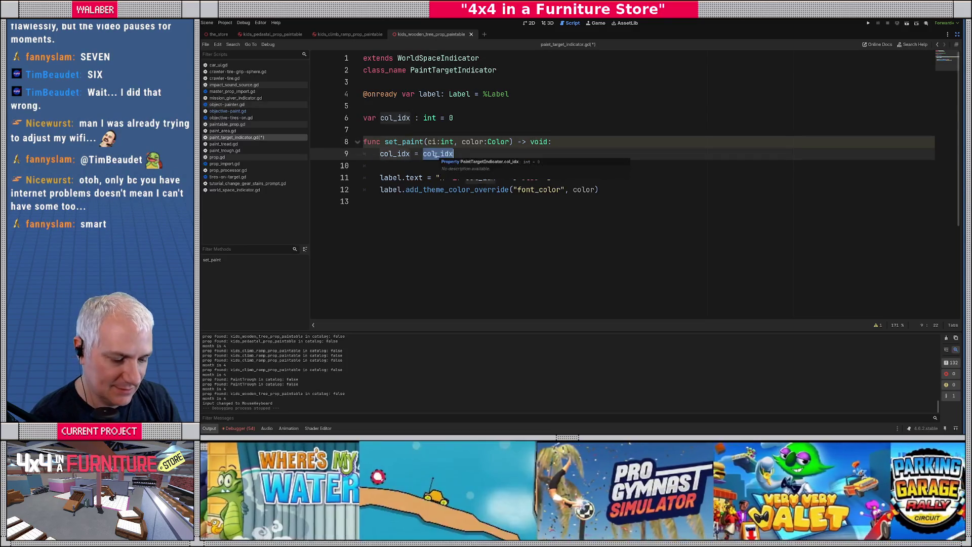
{"action": "type", "text": "ci"}
{"action": "double_click", "coordinate": [397, 154]}
{"action": "left_click", "coordinate": [381, 166]}
{"action": "key", "text": "ctrl+s"}
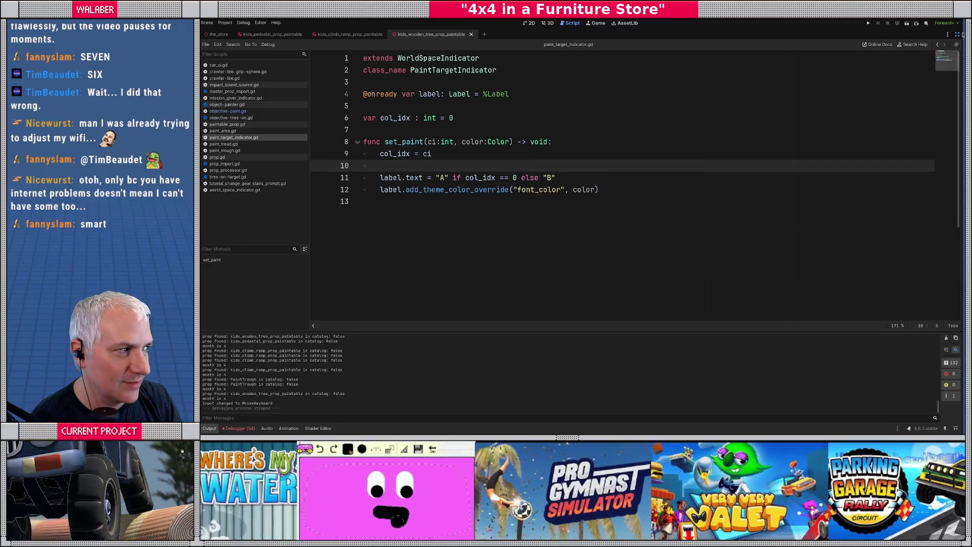
Restore the editor docks and launch the game with F5.
{"action": "left_click", "coordinate": [957, 34]}
{"action": "left_click", "coordinate": [554, 141]}
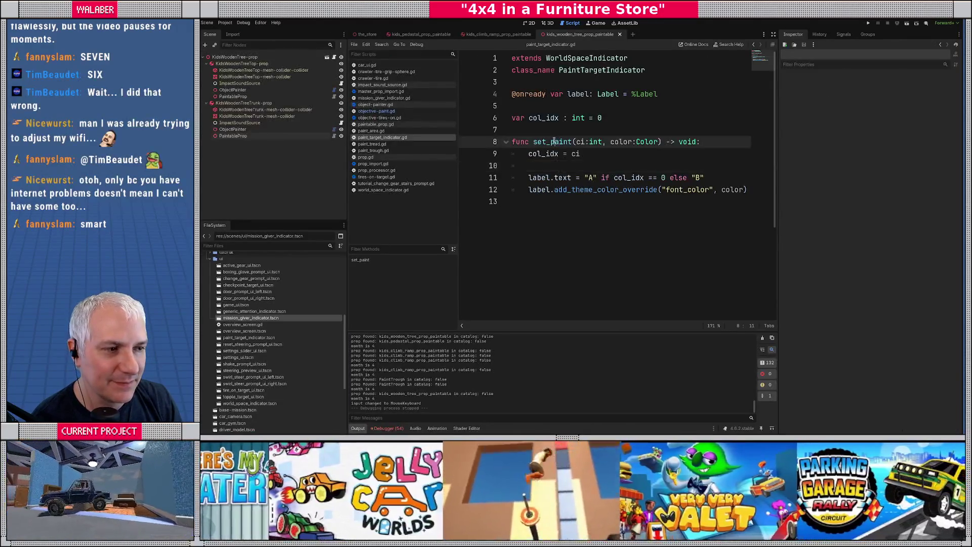
{"action": "left_click", "coordinate": [523, 131]}
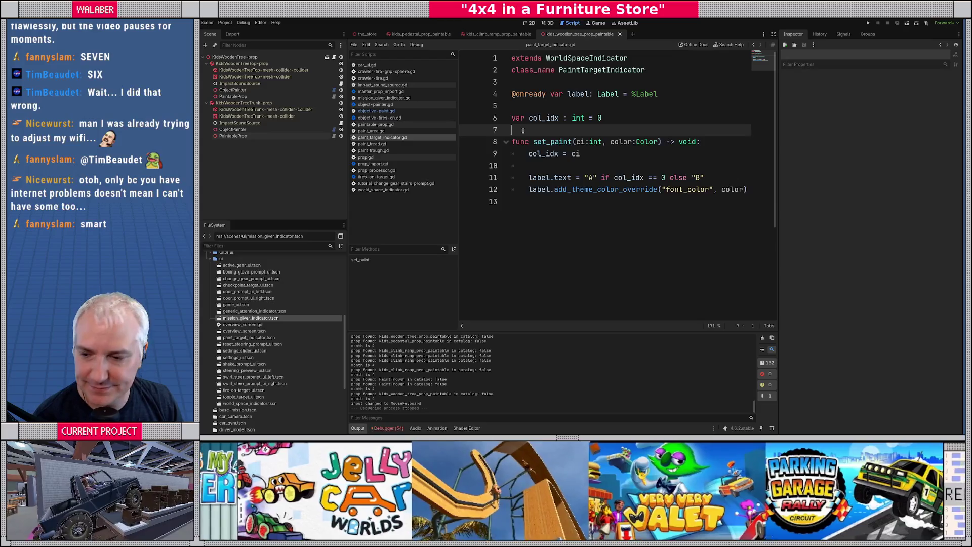
{"action": "key", "text": "F5"}
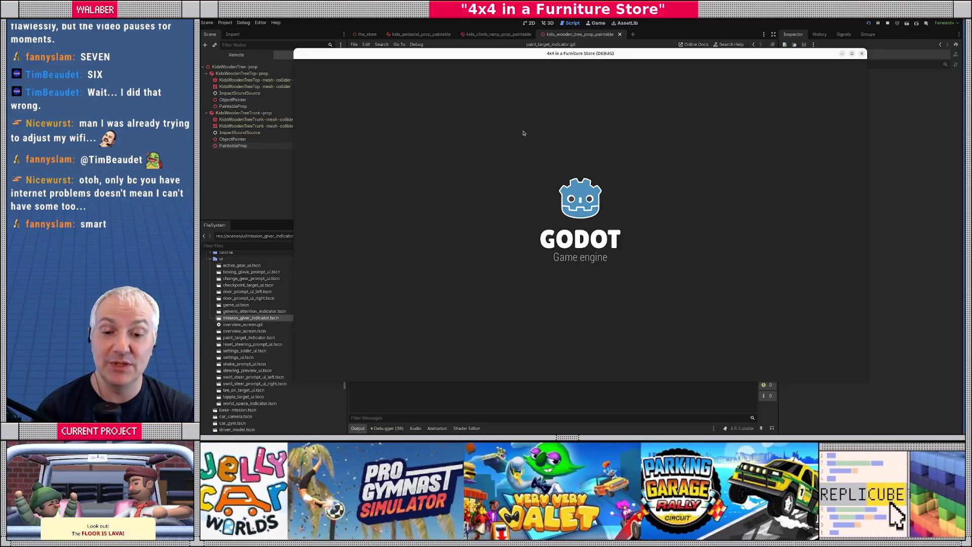
Dismiss the testing notice to start driving the jeep in the Paint Department.
{"action": "key", "text": "Return"}
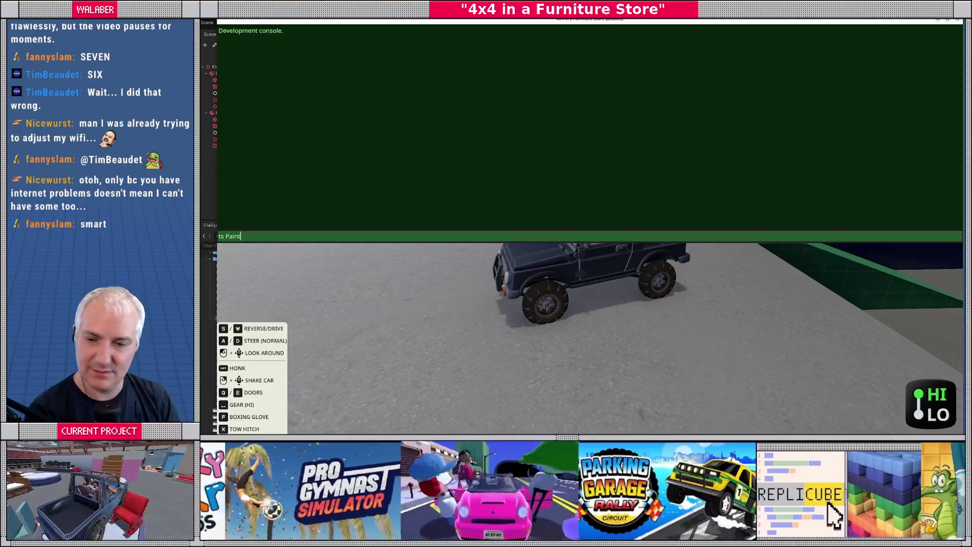
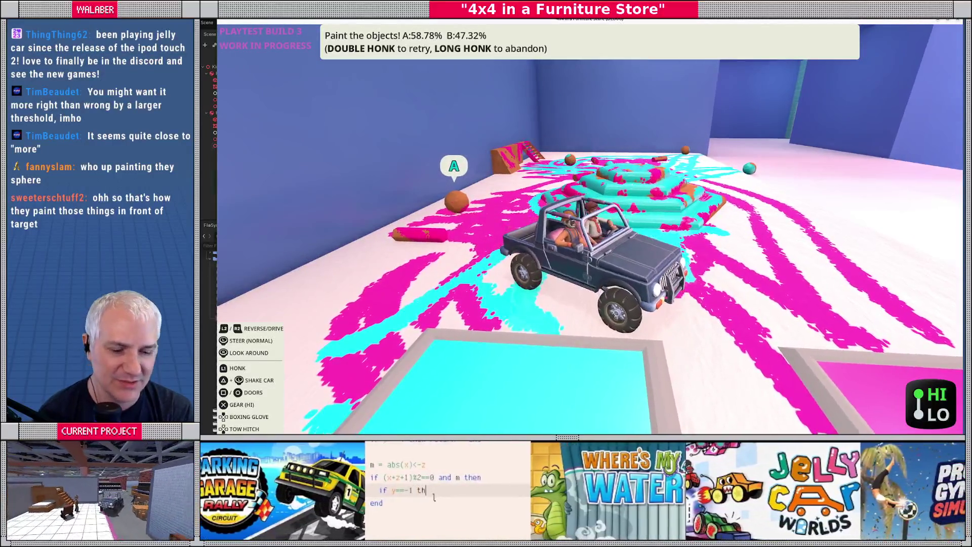
Stop the running playtest with F8 and revisit lines 10 and 7 of set_paint.
{"action": "key", "text": "Escape"}
{"action": "key", "text": "Escape"}
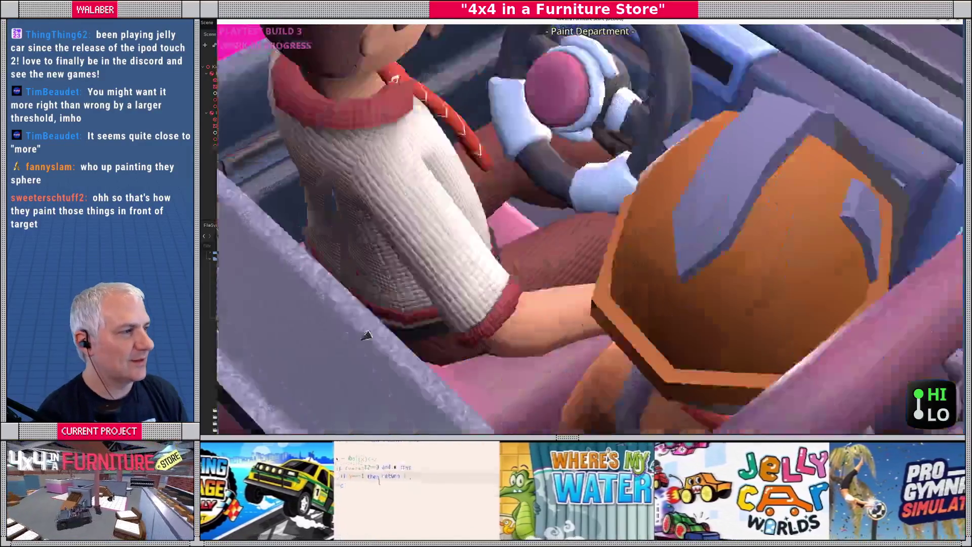
{"action": "key", "text": "Escape"}
{"action": "key", "text": "F8"}
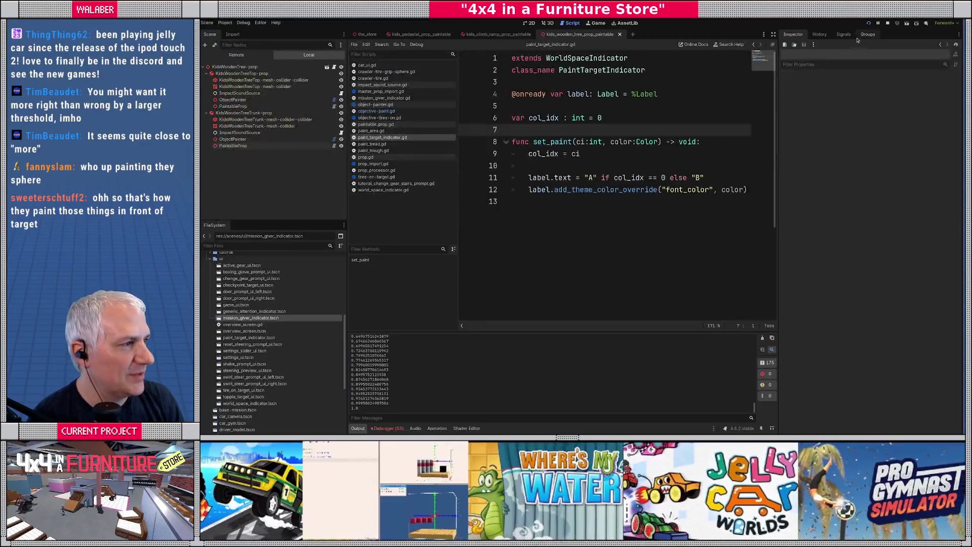
{"action": "left_click", "coordinate": [574, 161]}
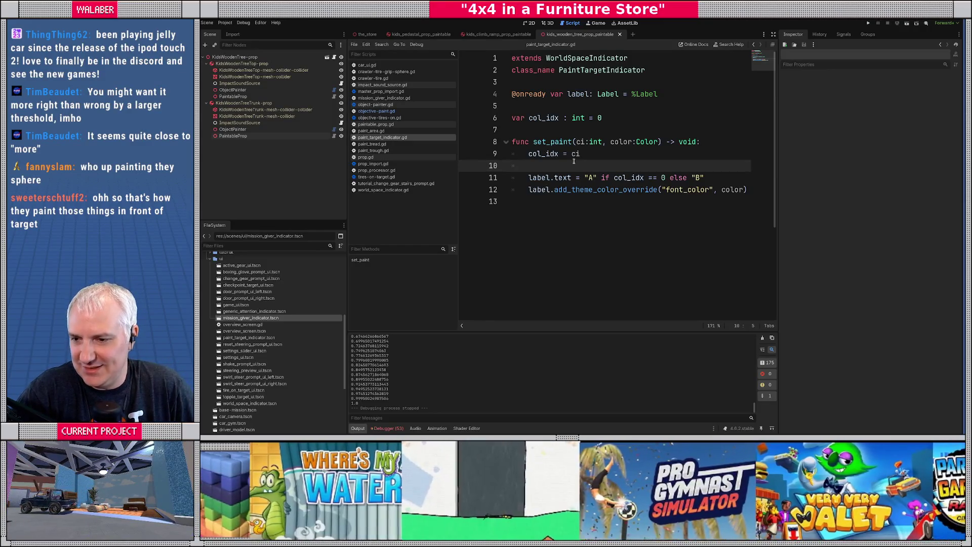
{"action": "left_click", "coordinate": [558, 129]}
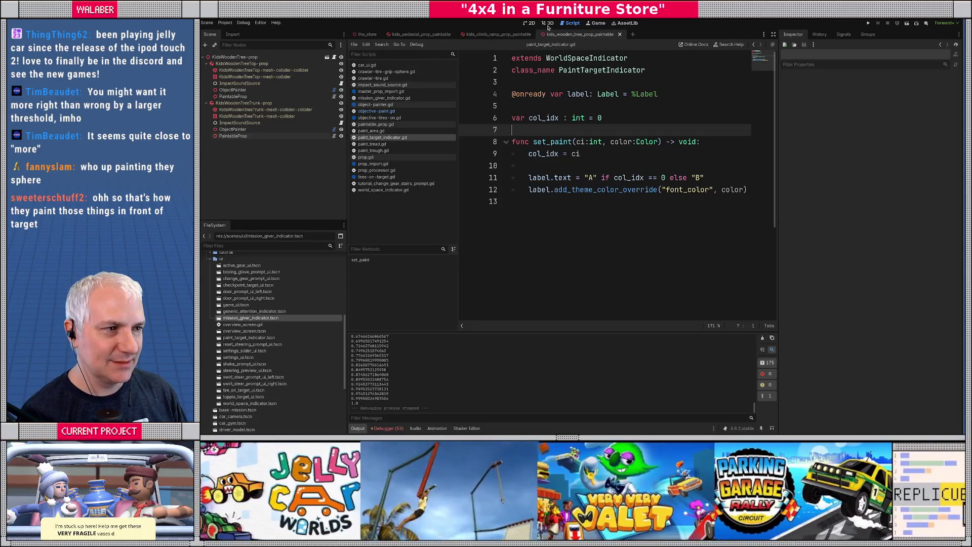
{"action": "left_click", "coordinate": [551, 24]}
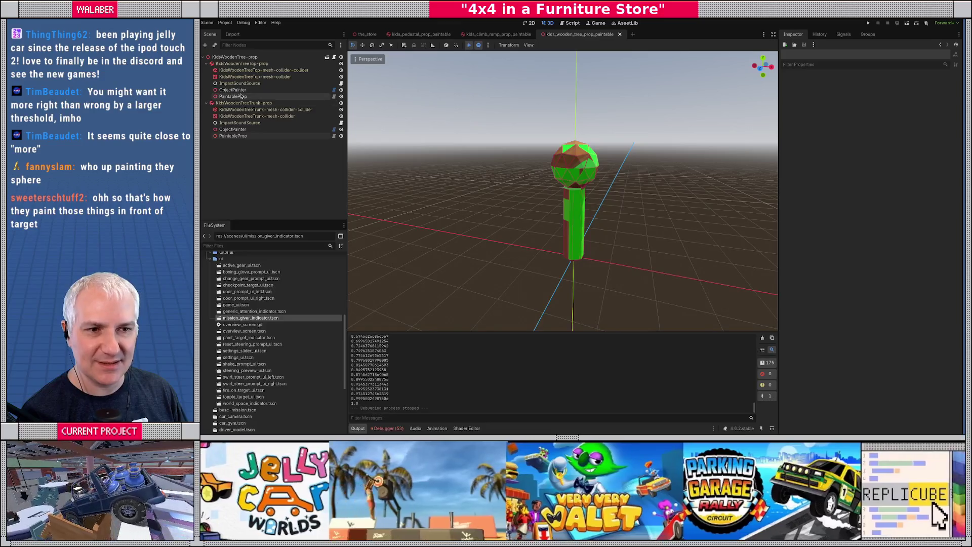
Set the wooden tree's Target Paint Percent to 0.25, then save and close the scene.
{"action": "left_click", "coordinate": [233, 97]}
{"action": "left_click", "coordinate": [896, 103]}
{"action": "key", "text": "Return"}
{"action": "left_click", "coordinate": [276, 137]}
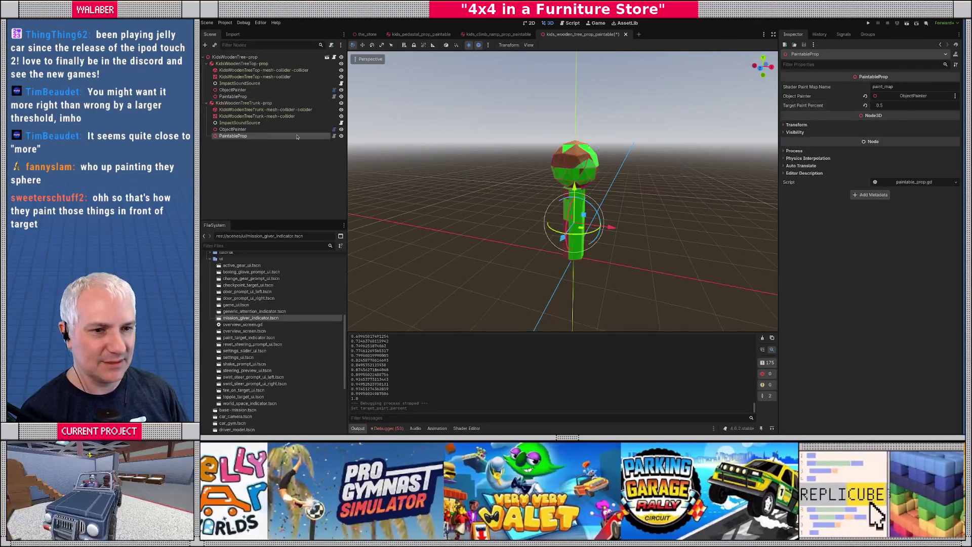
{"action": "left_click", "coordinate": [907, 105]}
{"action": "type", "text": "0.25"}
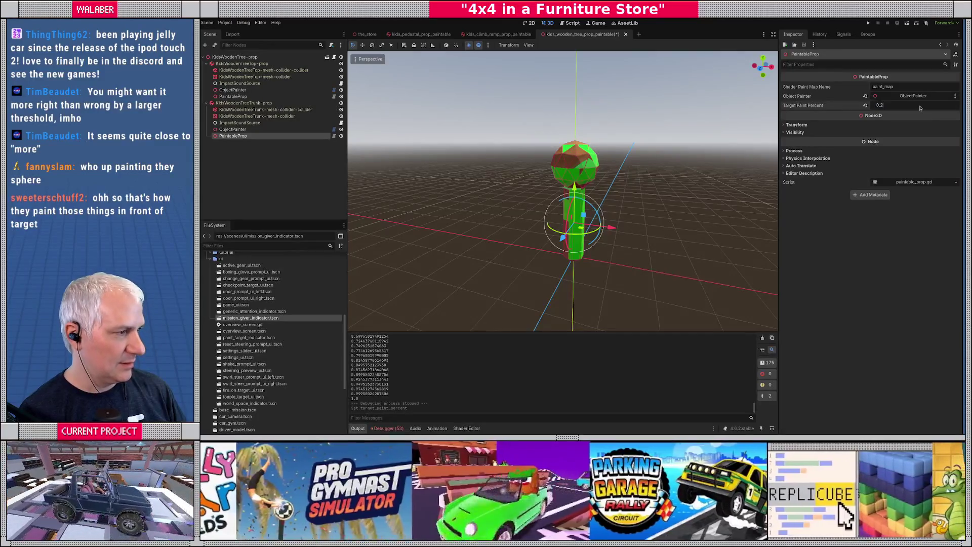
{"action": "key", "text": "Return"}
{"action": "key", "text": "ctrl+s"}
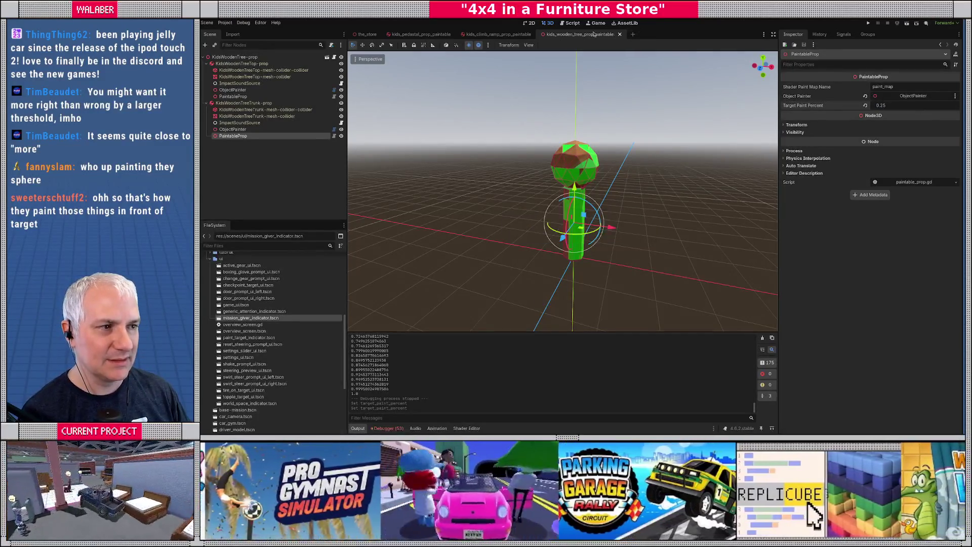
{"action": "left_click", "coordinate": [619, 34]}
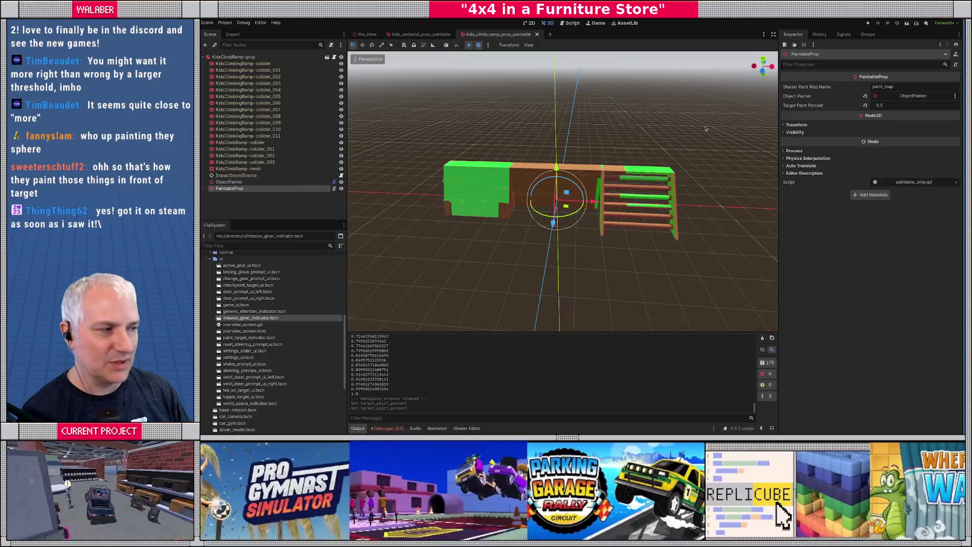
Set Target Paint Percent to 0.2 on the climbing ramp and 0.35 on the pedestal.
{"action": "left_click", "coordinate": [896, 105]}
{"action": "type", "text": "0"}
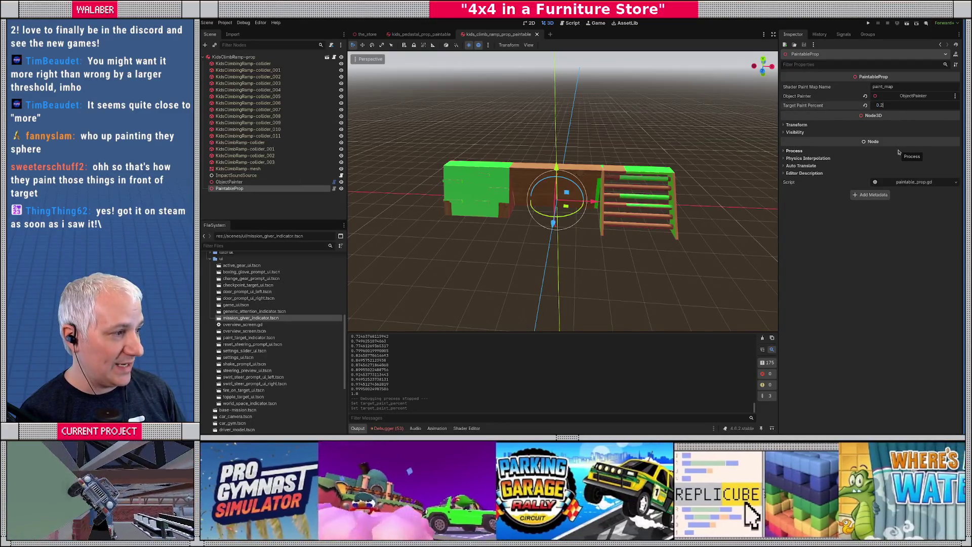
{"action": "type", "text": ".2"}
{"action": "key", "text": "Return"}
{"action": "left_click", "coordinate": [536, 34]}
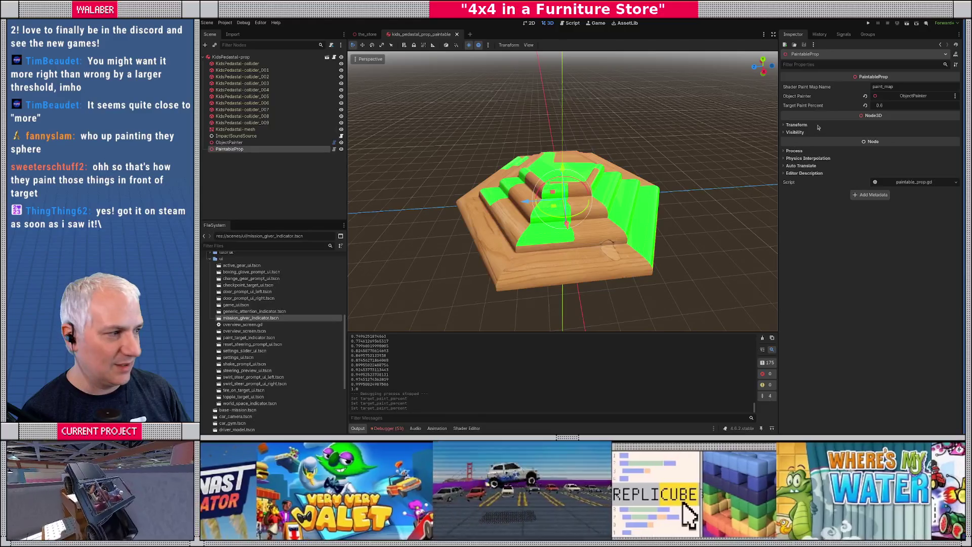
{"action": "left_click", "coordinate": [881, 105]}
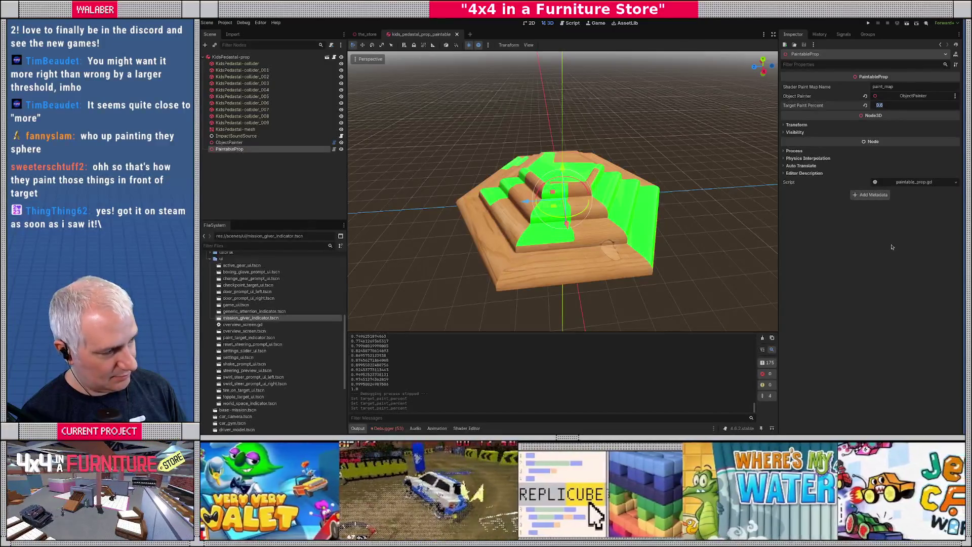
{"action": "type", "text": "0.35"}
{"action": "key", "text": "Return"}
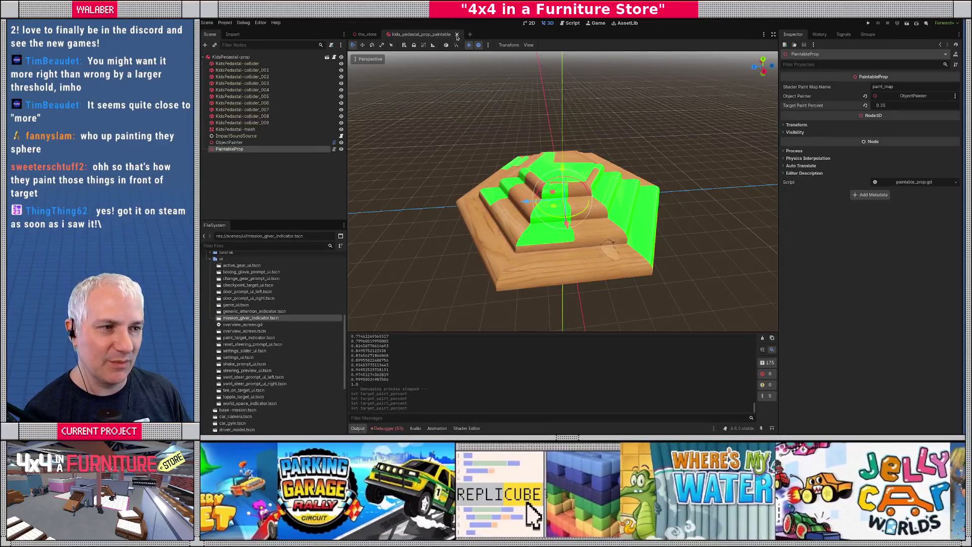
{"action": "key", "text": "ctrl+s"}
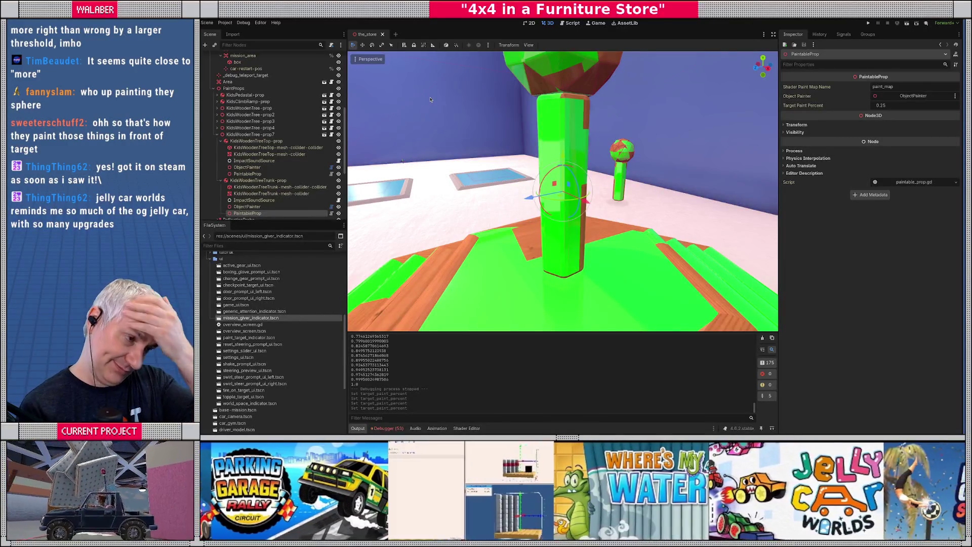
Enlarge the Scene tree panel and fly the 3D view over to the paint mission pads.
{"action": "left_click_drag", "start_coordinate": [295, 221], "coordinate": [295, 257]}
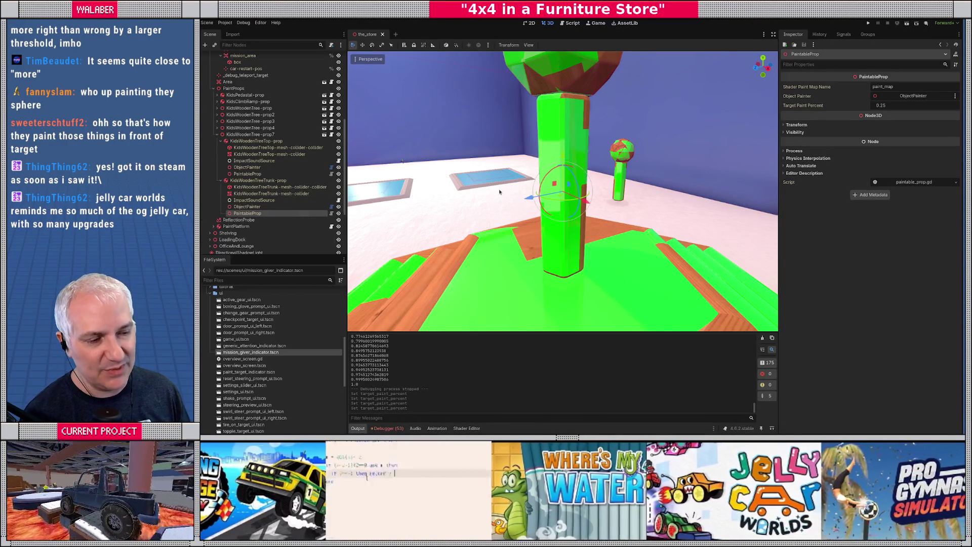
{"action": "mouse_move", "coordinate": [500, 192]}
{"action": "left_mouse_down"}
{"action": "mouse_move", "coordinate": [522, 137]}
{"action": "mouse_move", "coordinate": [569, 205]}
{"action": "mouse_move", "coordinate": [495, 186]}
{"action": "left_mouse_up"}
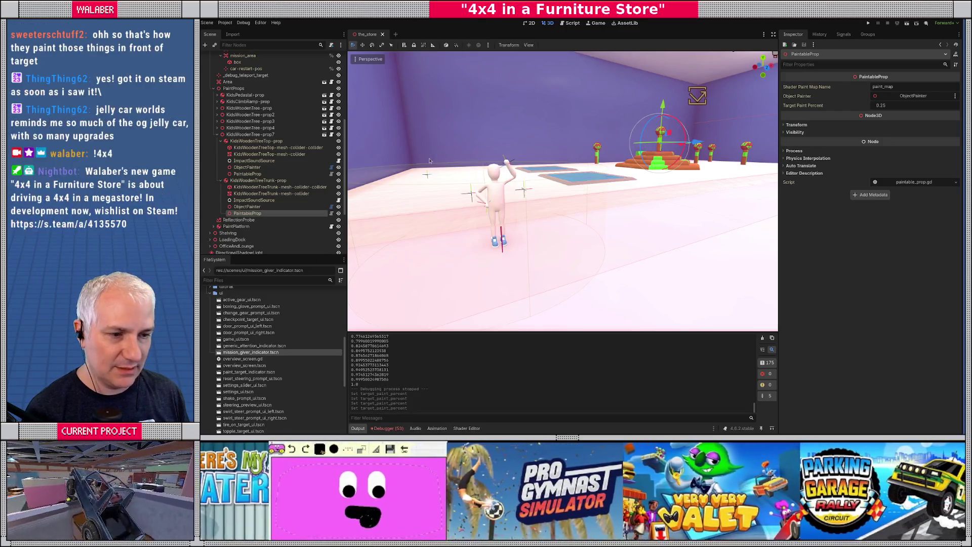
{"action": "scroll", "coordinate": [253, 122], "scroll_direction": "up", "scroll_amount": 4}
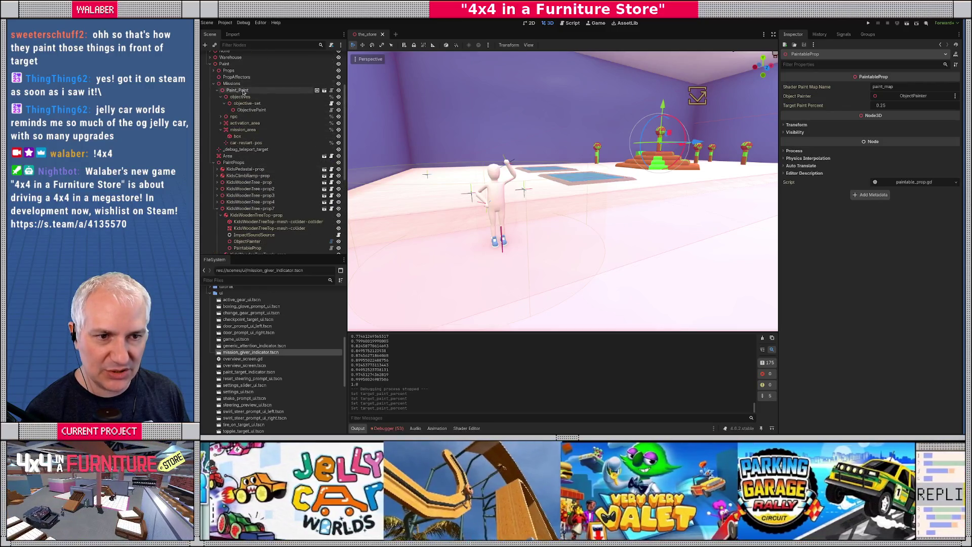
Load npc_snotnoserunt.tres into Paint_Paint's Npc Profile and save the_store scene.
{"action": "left_click", "coordinate": [244, 91]}
{"action": "left_click", "coordinate": [948, 88]}
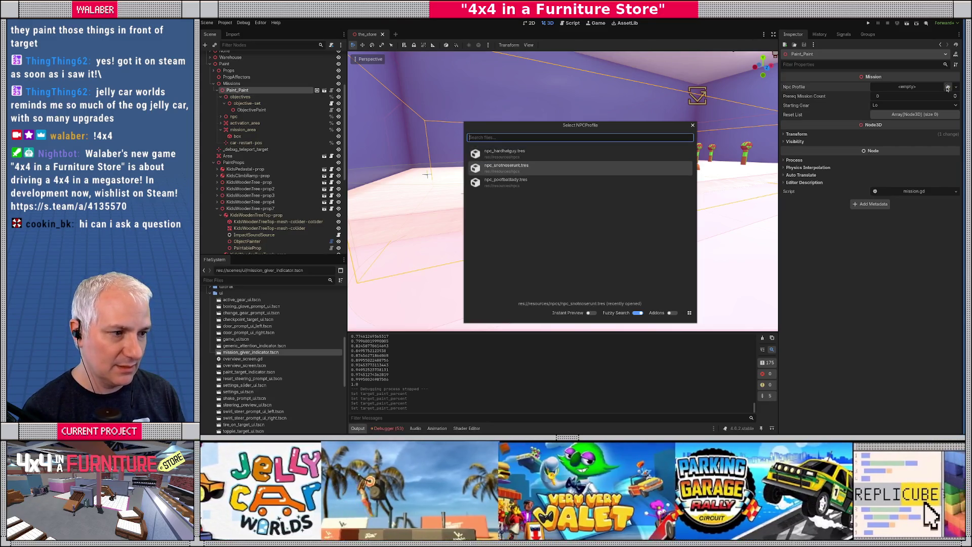
{"action": "double_click", "coordinate": [506, 166]}
{"action": "key", "text": "ctrl+s"}
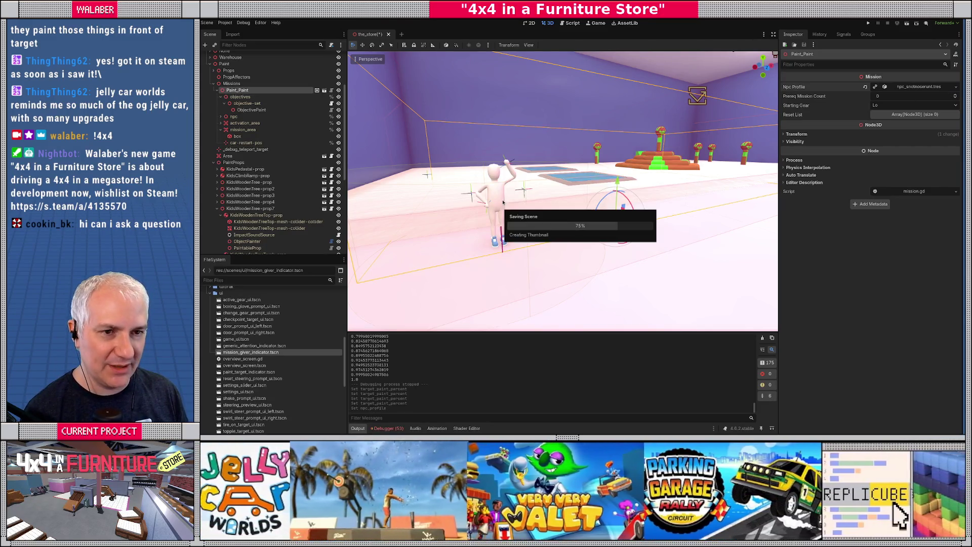
{"action": "scroll", "coordinate": [541, 214], "scroll_direction": "up", "scroll_amount": 4}
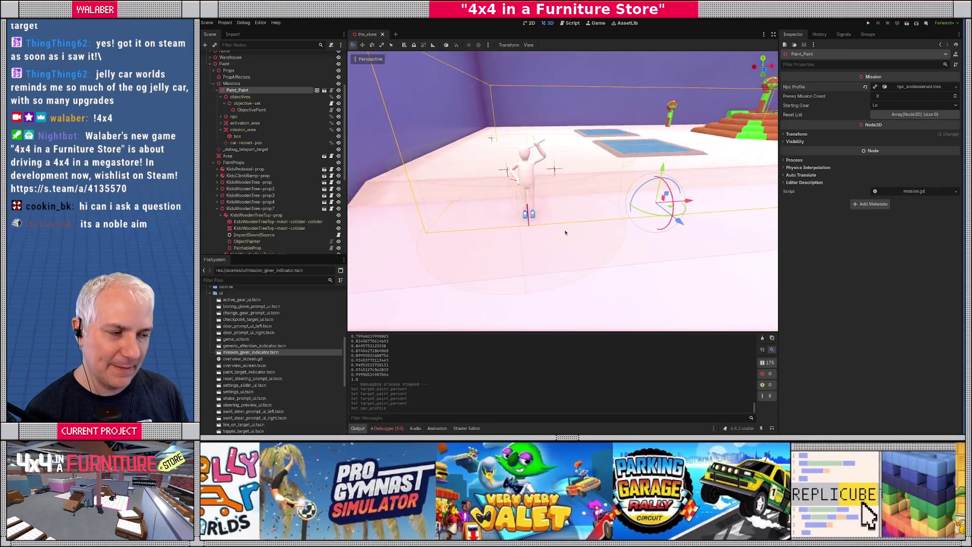
{"action": "left_click_drag", "start_coordinate": [589, 204], "coordinate": [570, 203]}
{"action": "scroll", "coordinate": [570, 203], "scroll_direction": "up", "scroll_amount": 5}
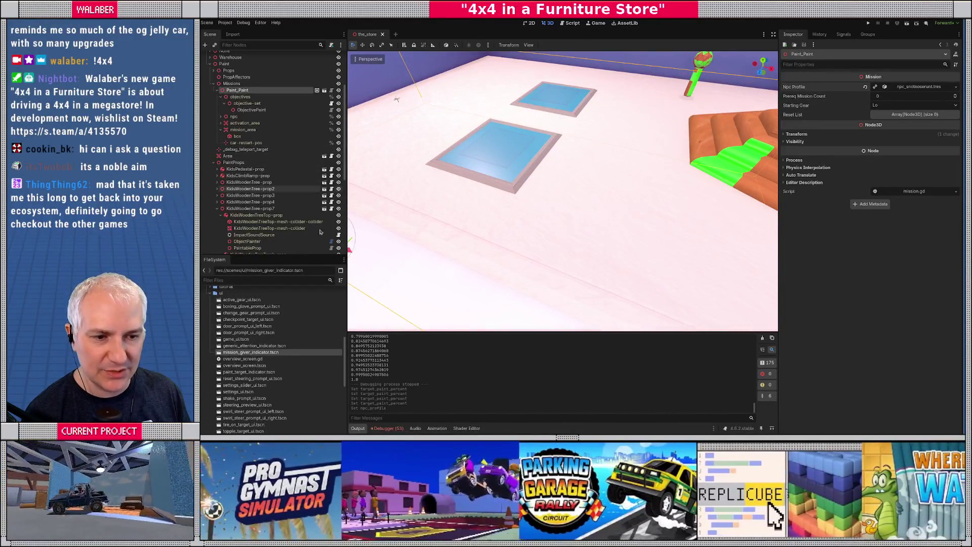
Filter the FileSystem for 'paint trough' and open the PaintTrough scene.
{"action": "left_click", "coordinate": [278, 281]}
{"action": "type", "text": "paint"}
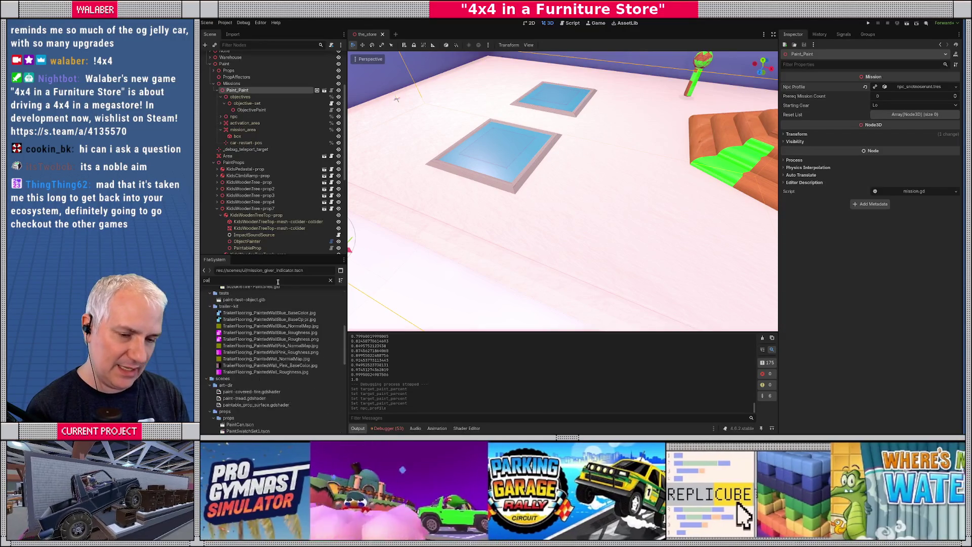
{"action": "scroll", "coordinate": [265, 370], "scroll_direction": "up", "scroll_amount": 3}
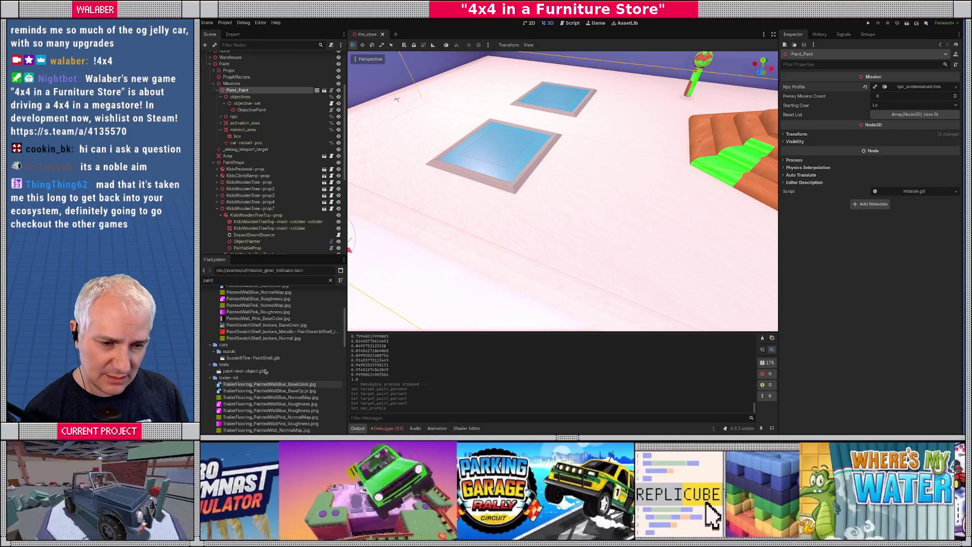
{"action": "type", "text": "trough"}
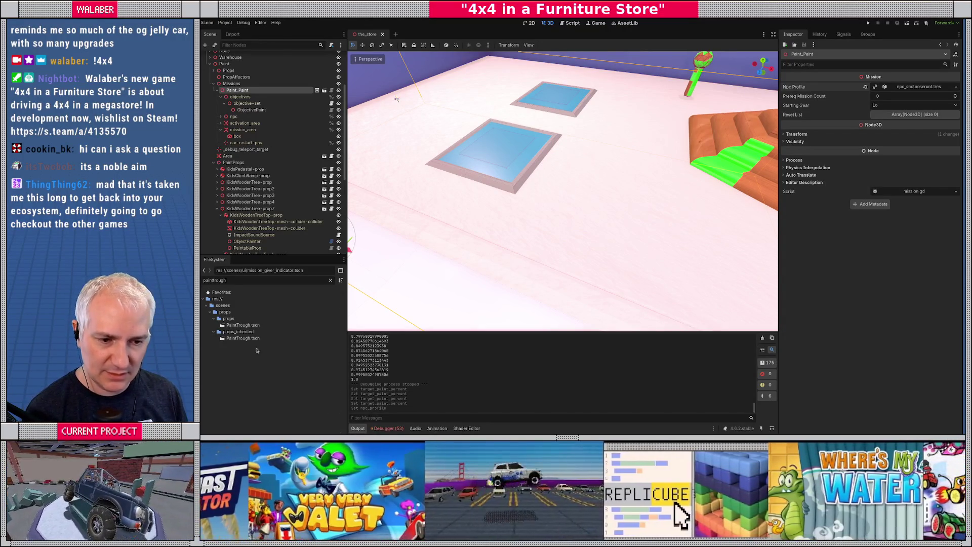
{"action": "double_click", "coordinate": [243, 338]}
Set the trough's BoxShape3D Size x and z to 4.0, save, and view paint_trough.gd.
{"action": "left_click", "coordinate": [237, 90]}
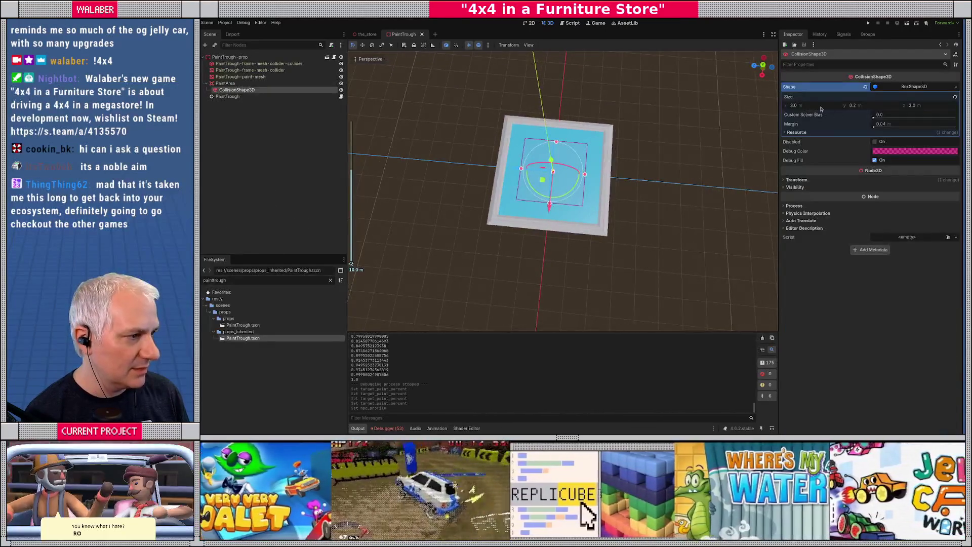
{"action": "left_click", "coordinate": [822, 108]}
{"action": "type", "text": "3.5"}
{"action": "key", "text": "BackSpace"}
{"action": "key", "text": "BackSpace"}
{"action": "key", "text": "BackSpace"}
{"action": "type", "text": "4"}
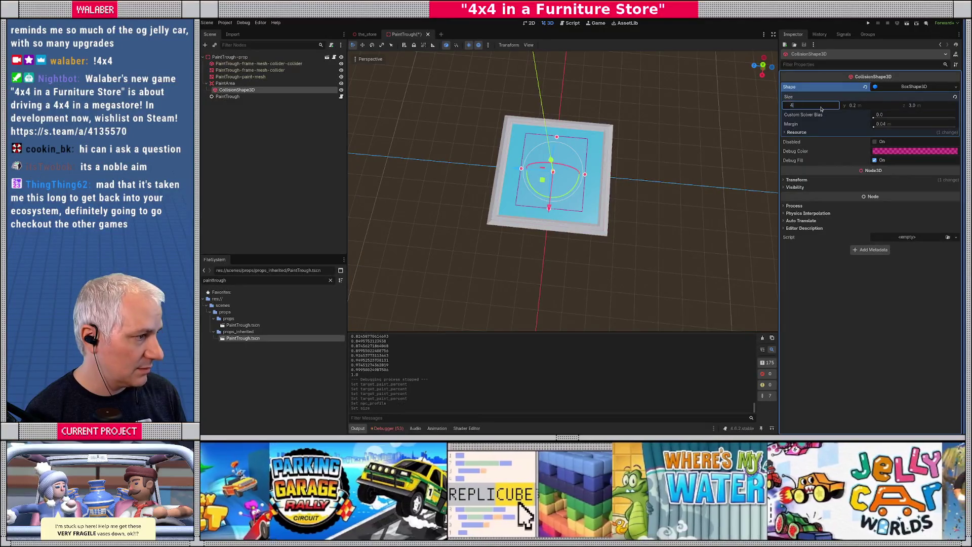
{"action": "key", "text": "Tab"}
{"action": "key", "text": "Tab"}
{"action": "type", "text": "4"}
{"action": "key", "text": "Return"}
{"action": "left_click_drag", "start_coordinate": [633, 213], "coordinate": [669, 184]}
{"action": "scroll", "coordinate": [669, 184], "scroll_direction": "up", "scroll_amount": 3}
{"action": "key", "text": "ctrl+s"}
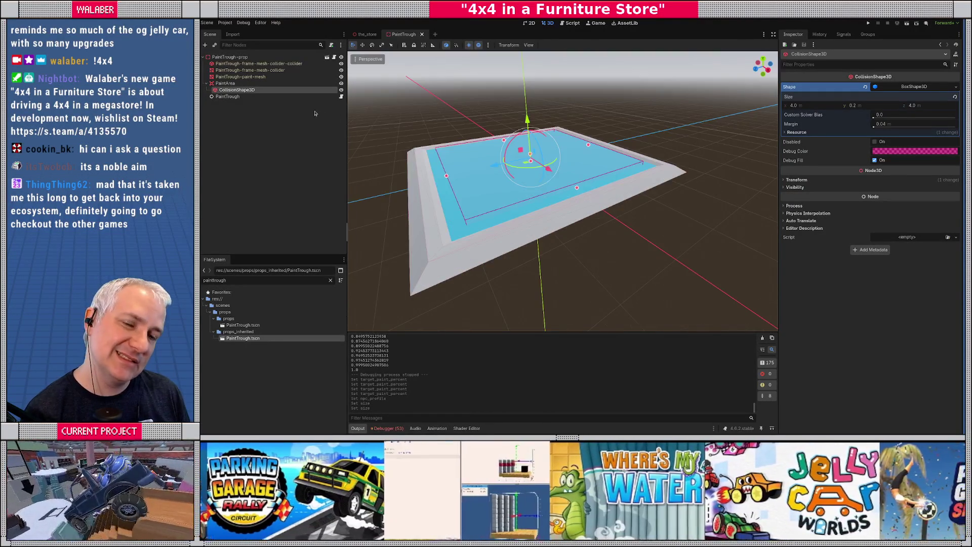
{"action": "left_click", "coordinate": [341, 96]}
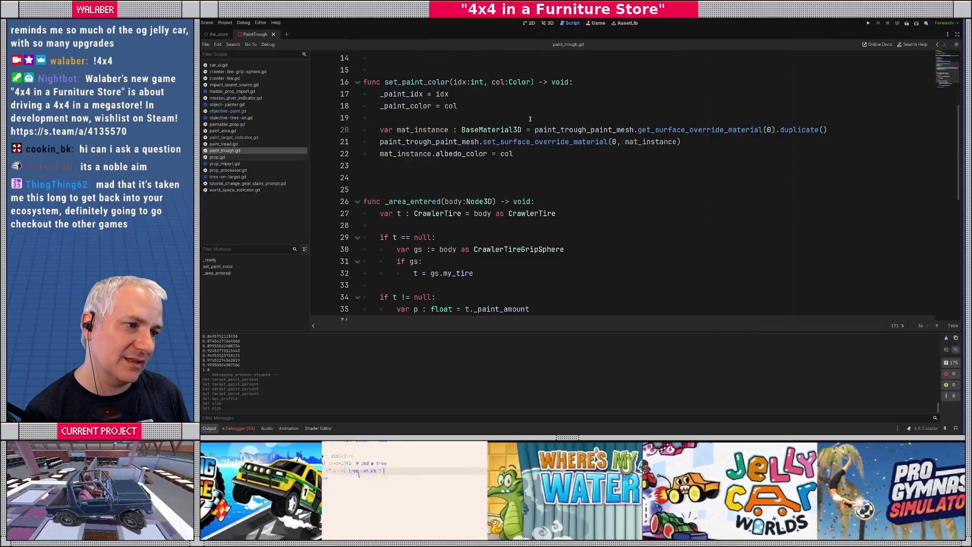
Read through paint_trough.gd, selecting its _area_entered function.
{"action": "left_click", "coordinate": [411, 153]}
{"action": "scroll", "coordinate": [367, 118], "scroll_direction": "down", "scroll_amount": 2}
{"action": "left_click_drag", "start_coordinate": [367, 118], "coordinate": [435, 203]}
{"action": "scroll", "coordinate": [436, 211], "scroll_direction": "down", "scroll_amount": 2}
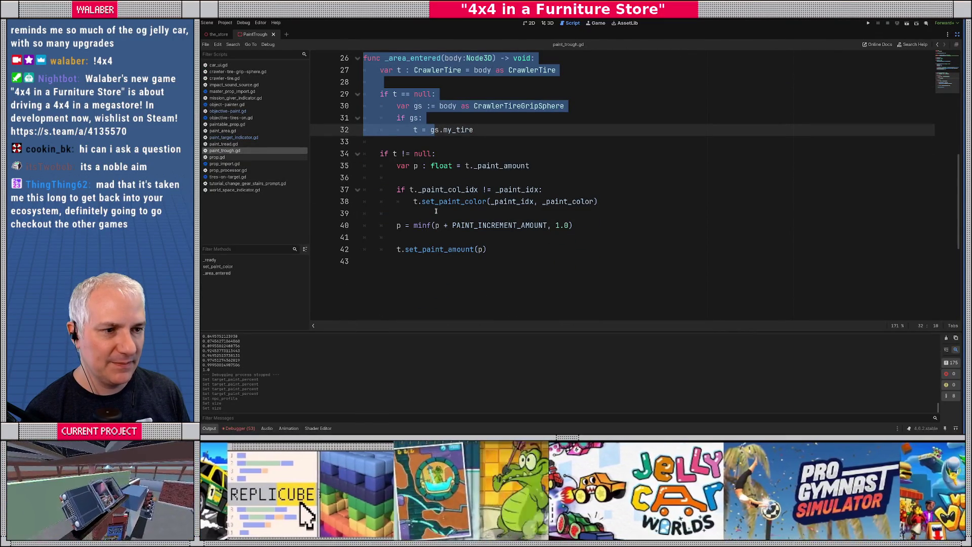
{"action": "scroll", "coordinate": [436, 211], "scroll_direction": "up", "scroll_amount": 1}
{"action": "left_click", "coordinate": [365, 82]}
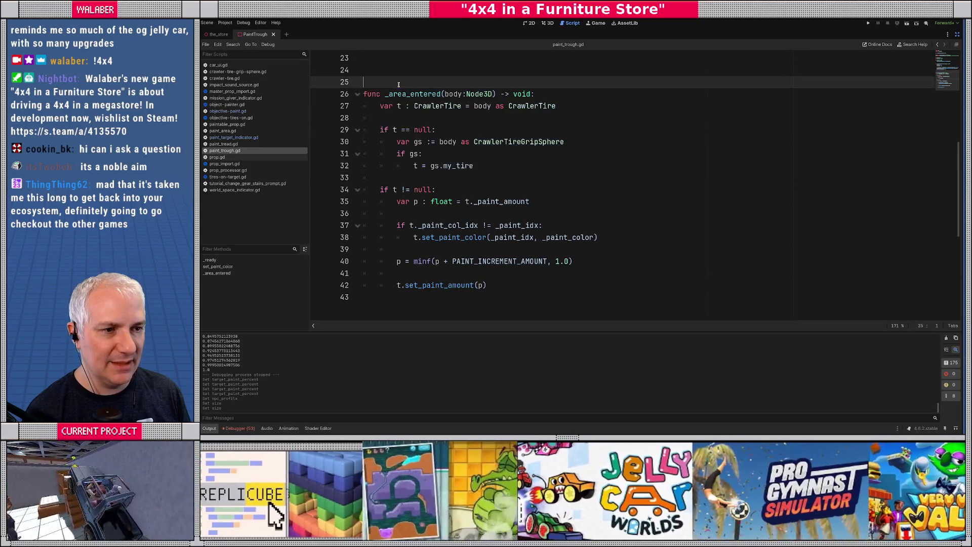
{"action": "mouse_move", "coordinate": [365, 82]}
{"action": "left_mouse_down"}
{"action": "mouse_move", "coordinate": [385, 94]}
{"action": "mouse_move", "coordinate": [492, 287]}
{"action": "left_mouse_up"}
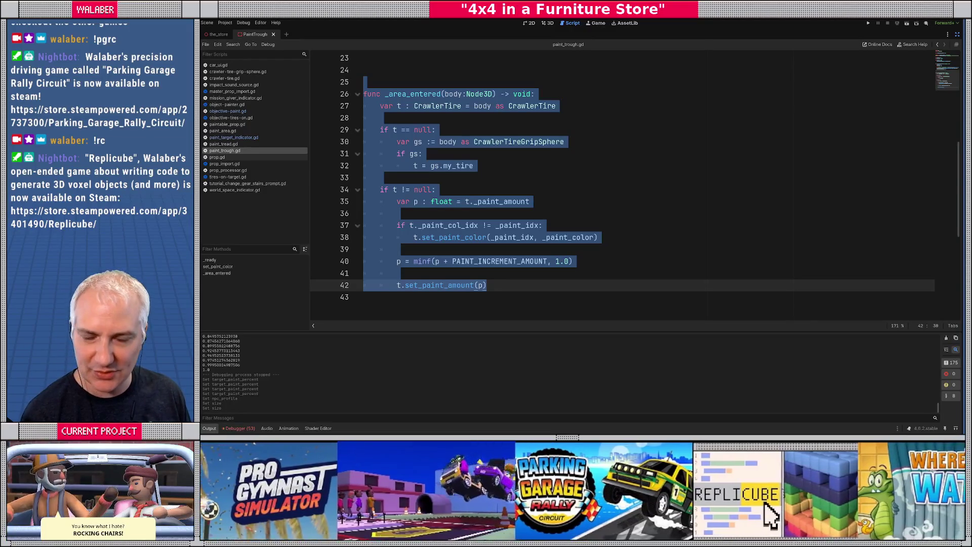
{"action": "left_click", "coordinate": [564, 174]}
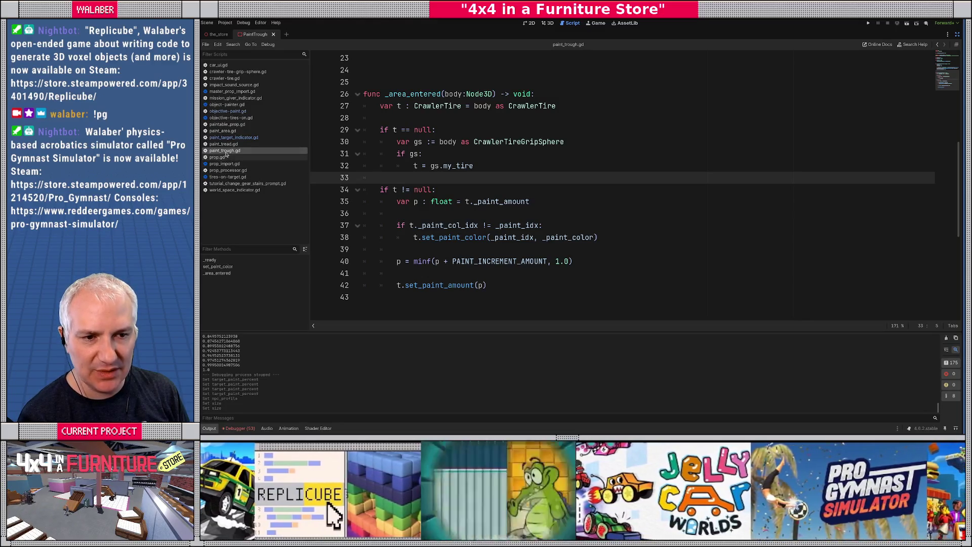
Bring back the docks and inspect the PaintTrough-prop root node in the 3D view.
{"action": "left_click", "coordinate": [957, 34]}
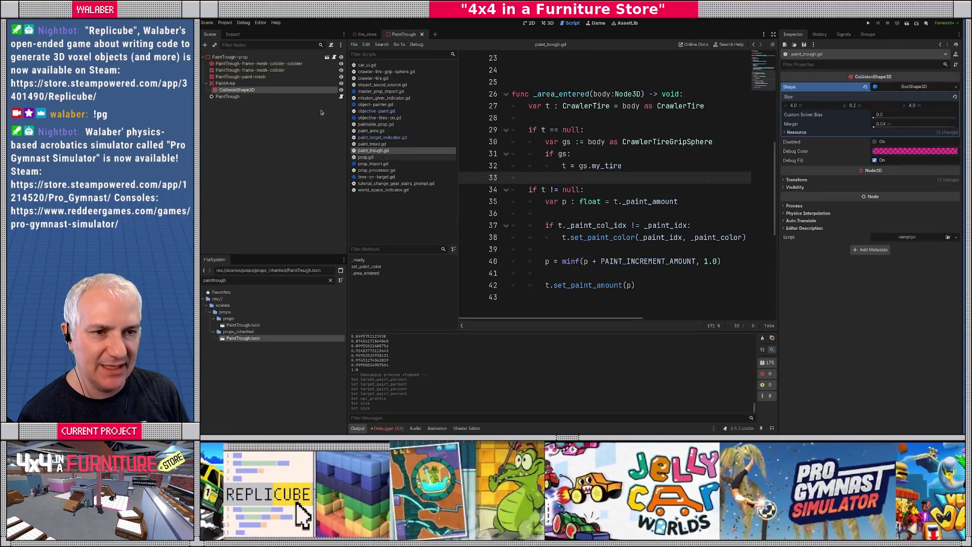
{"action": "left_click", "coordinate": [237, 57]}
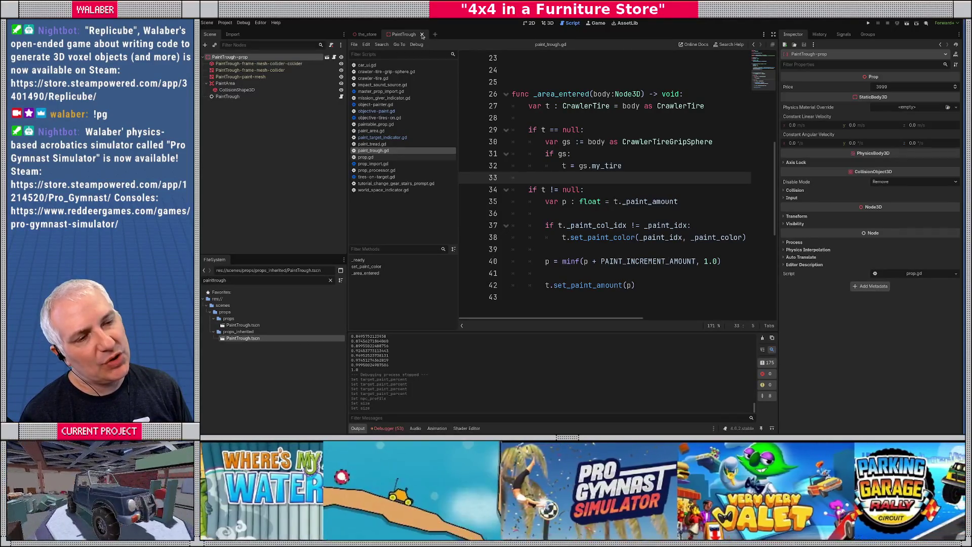
{"action": "left_click", "coordinate": [549, 24]}
{"action": "left_click_drag", "start_coordinate": [454, 216], "coordinate": [400, 186]}
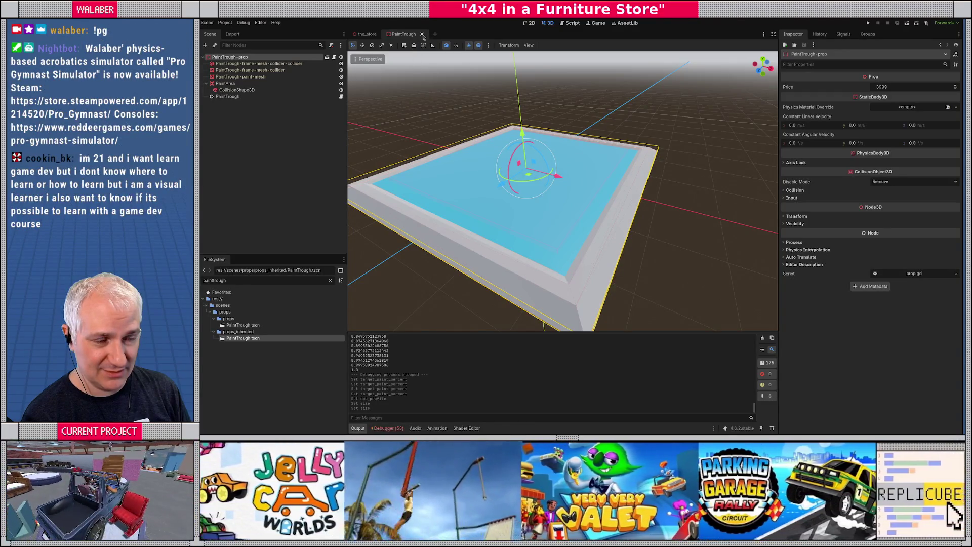
Close the PaintTrough scene and bring up paintable_prop.gd in the script editor.
{"action": "left_click", "coordinate": [423, 36]}
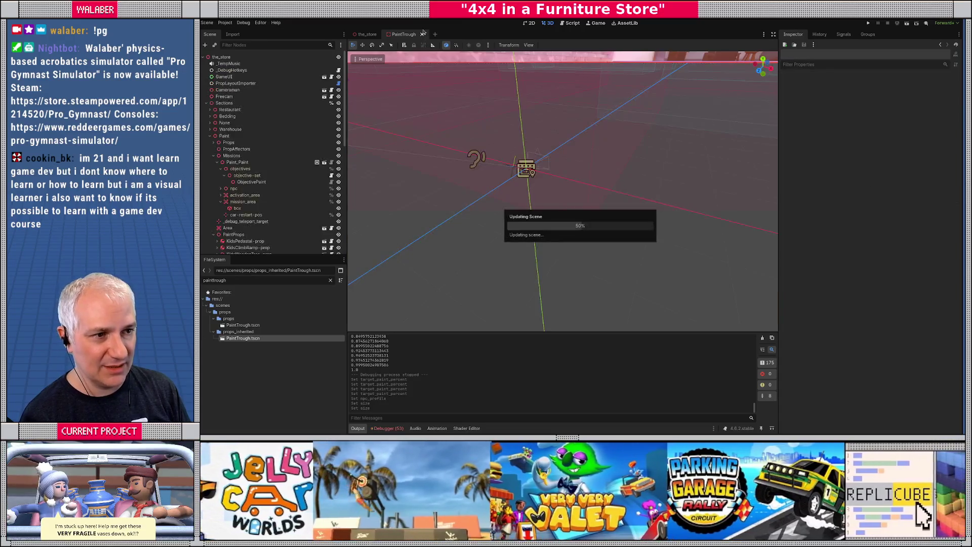
{"action": "left_click", "coordinate": [576, 25]}
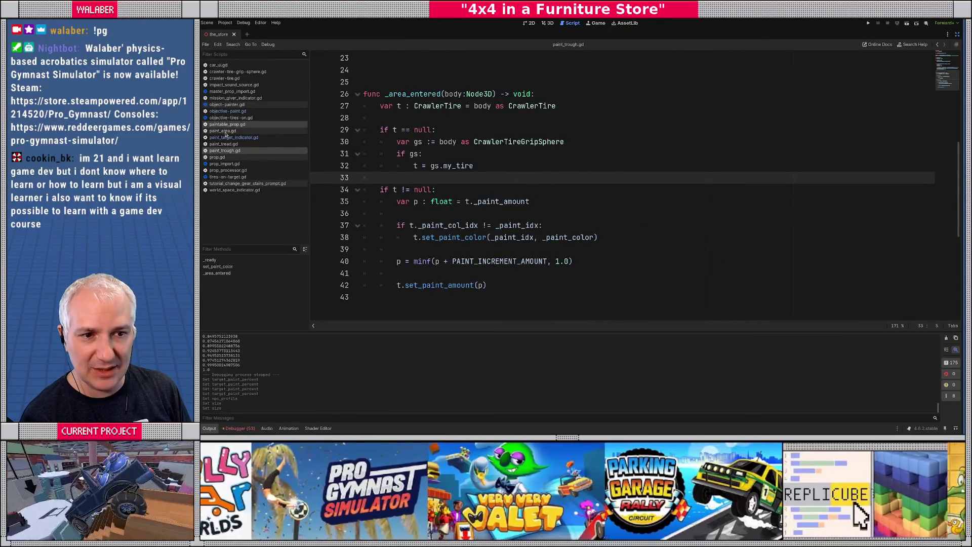
{"action": "left_click", "coordinate": [224, 124]}
{"action": "left_click", "coordinate": [416, 153]}
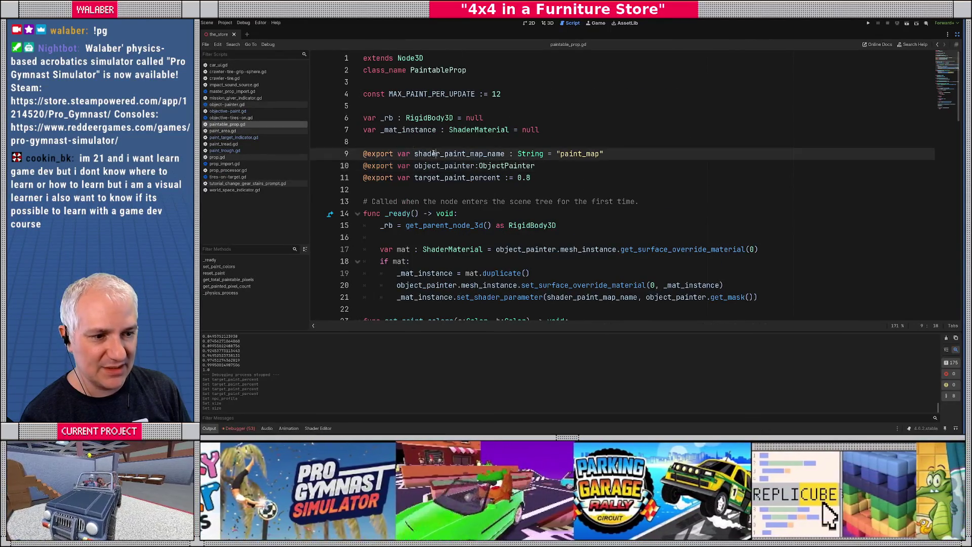
{"action": "scroll", "coordinate": [417, 157], "scroll_direction": "down", "scroll_amount": 10}
{"action": "scroll", "coordinate": [415, 157], "scroll_direction": "down", "scroll_amount": 2}
{"action": "mouse_move", "coordinate": [385, 130]}
{"action": "left_mouse_down"}
{"action": "mouse_move", "coordinate": [583, 180]}
{"action": "mouse_move", "coordinate": [554, 198]}
{"action": "left_mouse_up"}
{"action": "left_click", "coordinate": [554, 200]}
{"action": "scroll", "coordinate": [506, 187], "scroll_direction": "down", "scroll_amount": 2}
{"action": "scroll", "coordinate": [494, 176], "scroll_direction": "down", "scroll_amount": 1}
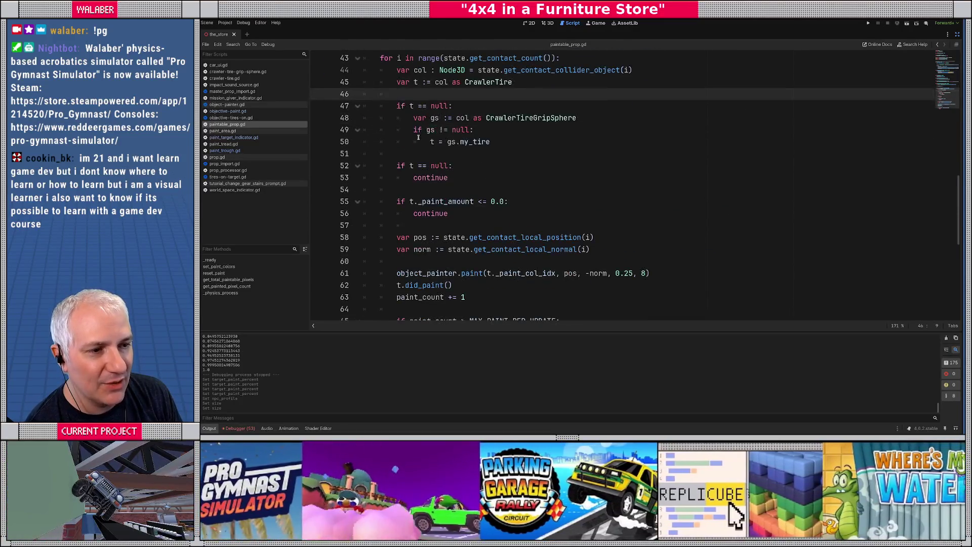
{"action": "key", "text": "Up"}
{"action": "key", "text": "Up"}
{"action": "left_click", "coordinate": [430, 106], "text": "shift"}
{"action": "left_click_drag", "start_coordinate": [449, 128], "coordinate": [532, 216]}
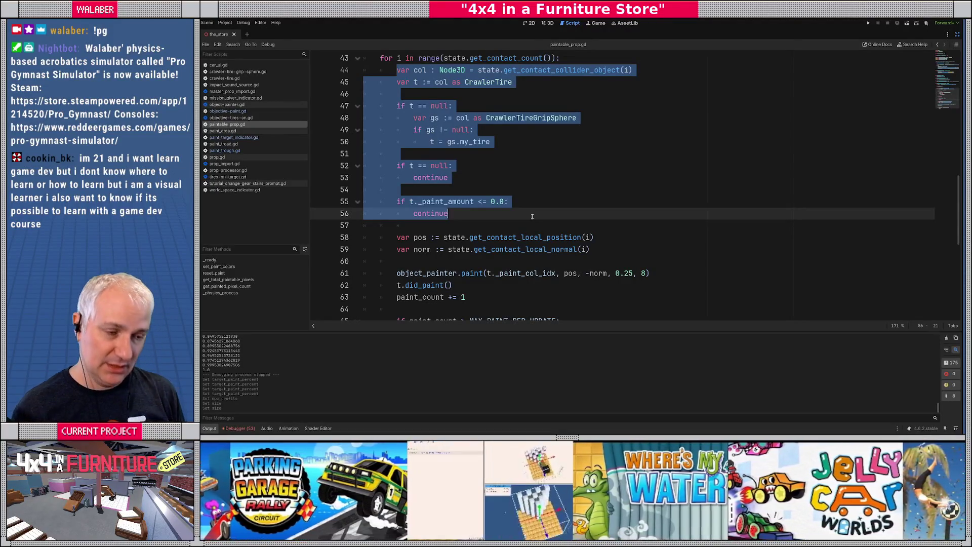
{"action": "scroll", "coordinate": [532, 216], "scroll_direction": "down", "scroll_amount": 2}
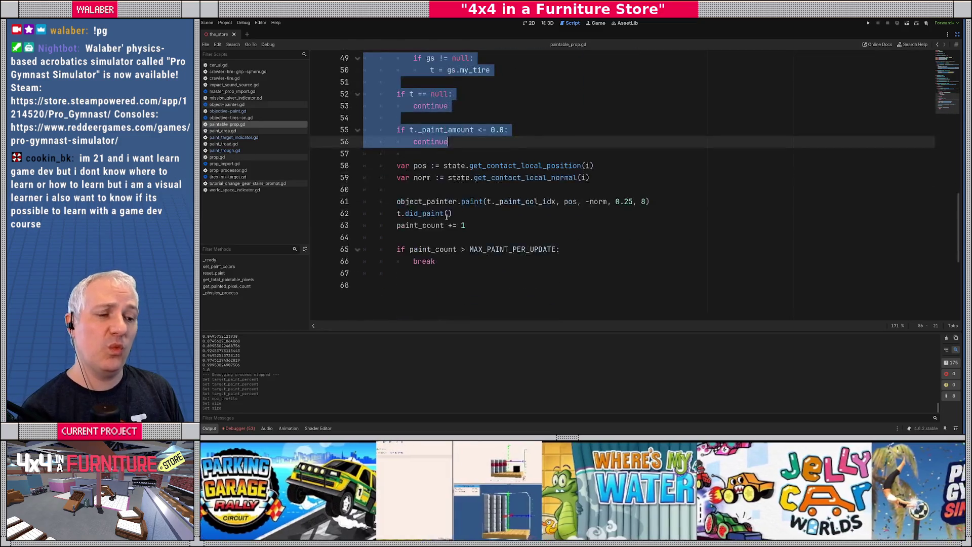
{"action": "scroll", "coordinate": [448, 213], "scroll_direction": "up", "scroll_amount": 2}
{"action": "left_click", "coordinate": [413, 225]}
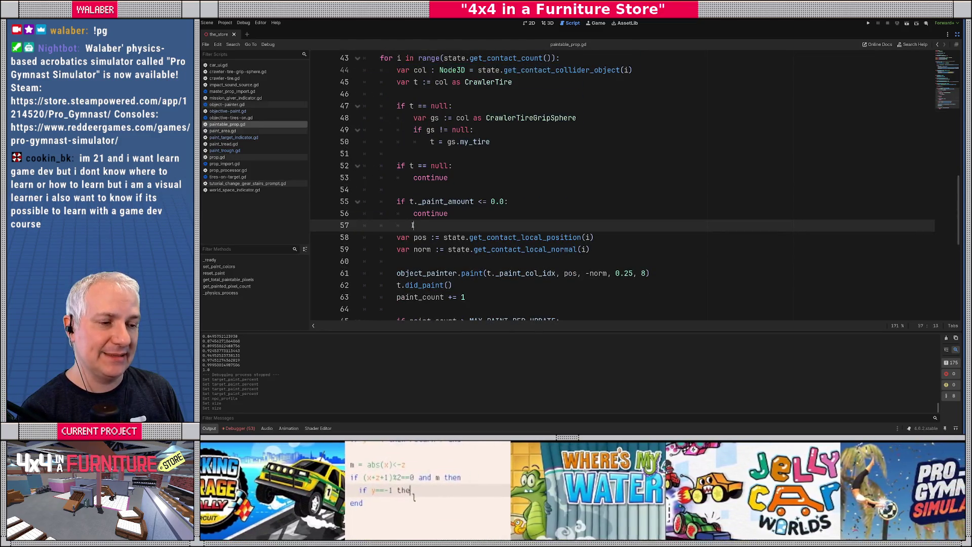
{"action": "scroll", "coordinate": [412, 225], "scroll_direction": "up", "scroll_amount": 2}
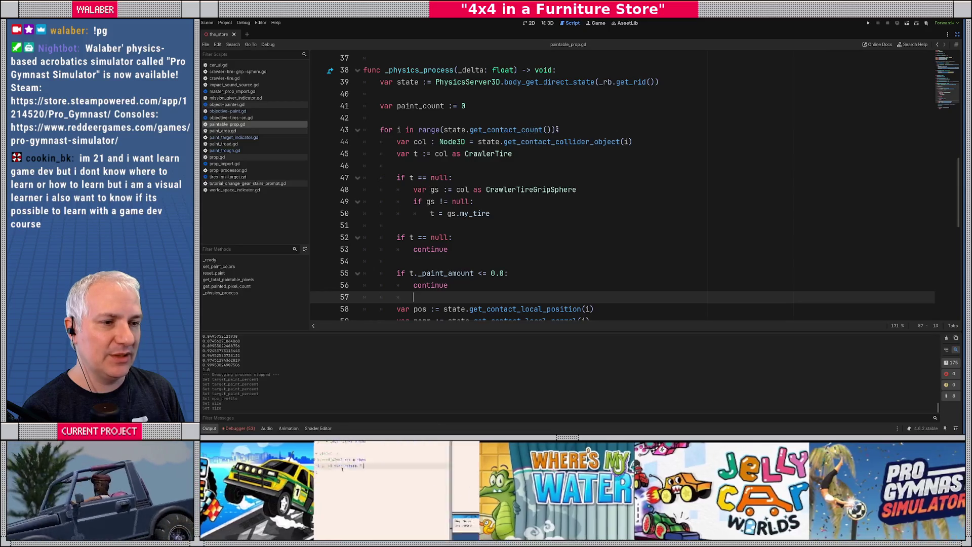
Add 'var paint_col := -1' at the start of the contact loop.
{"action": "left_click", "coordinate": [567, 130]}
{"action": "key", "text": "Return"}
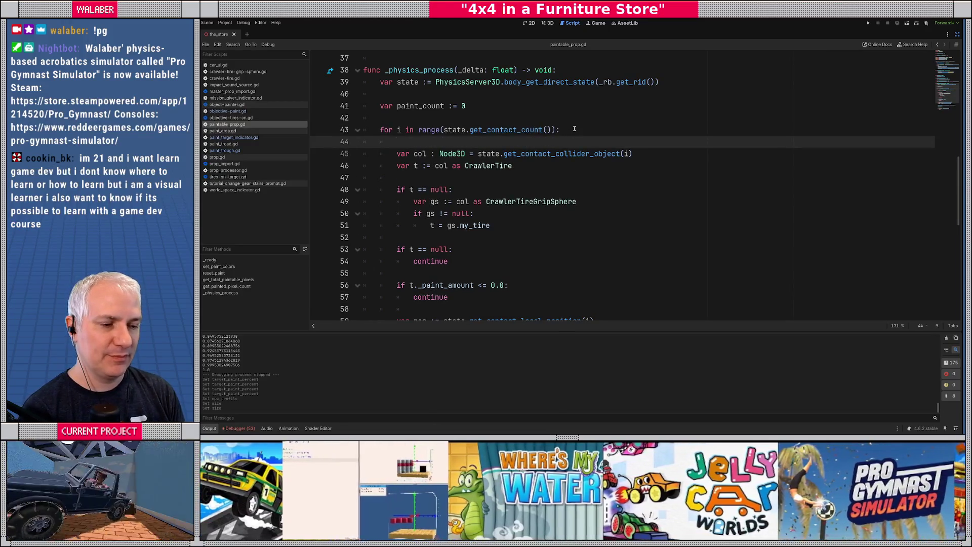
{"action": "scroll", "coordinate": [587, 152], "scroll_direction": "down", "scroll_amount": 2}
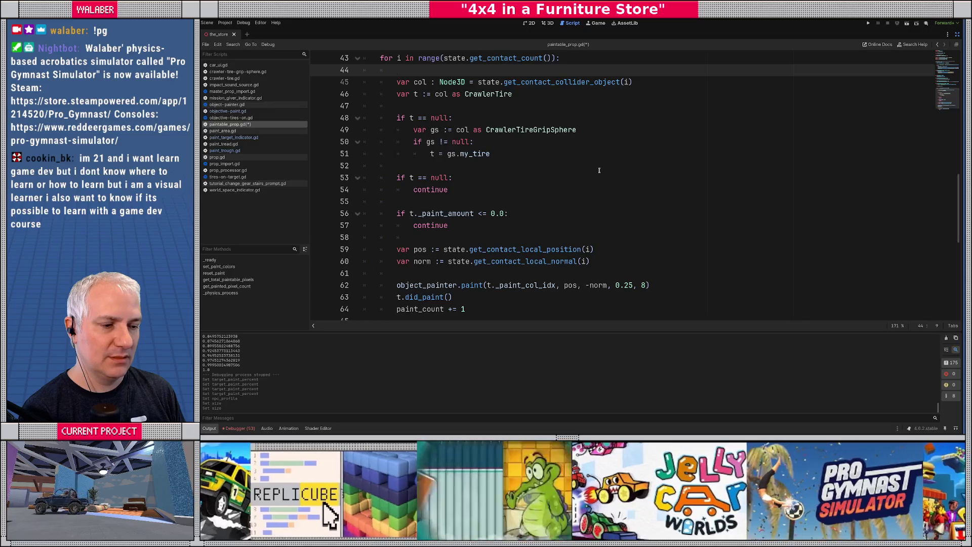
{"action": "scroll", "coordinate": [599, 170], "scroll_direction": "up", "scroll_amount": 1}
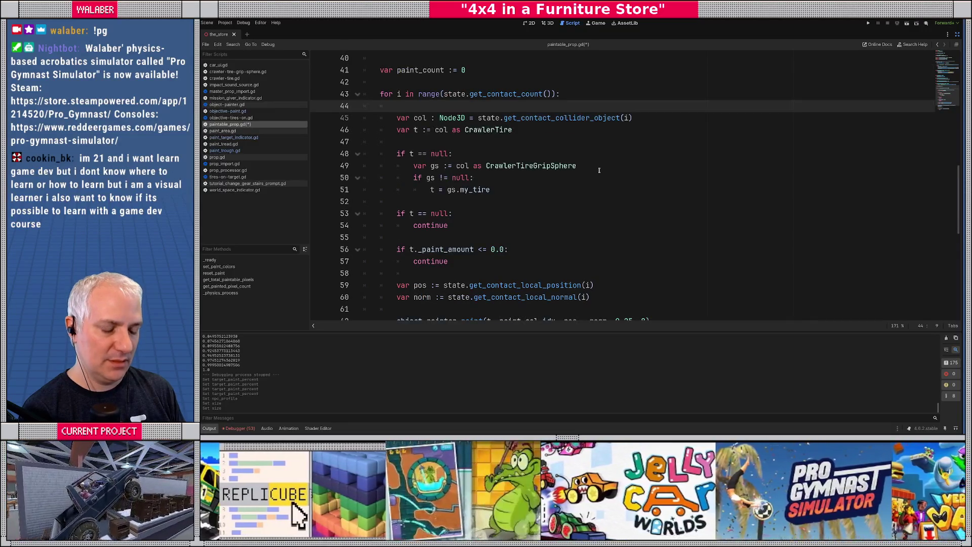
{"action": "type", "text": "var paint"}
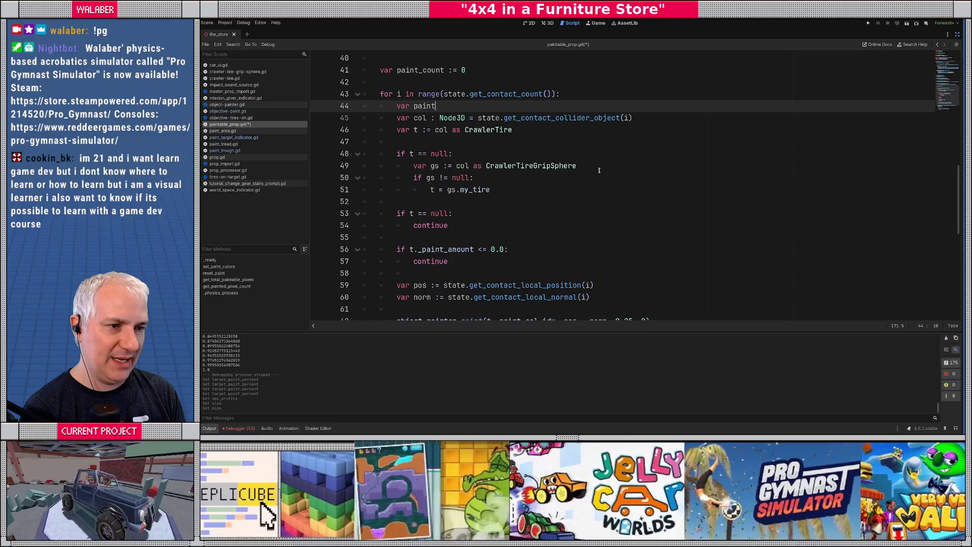
{"action": "type", "text": "_col := -1"}
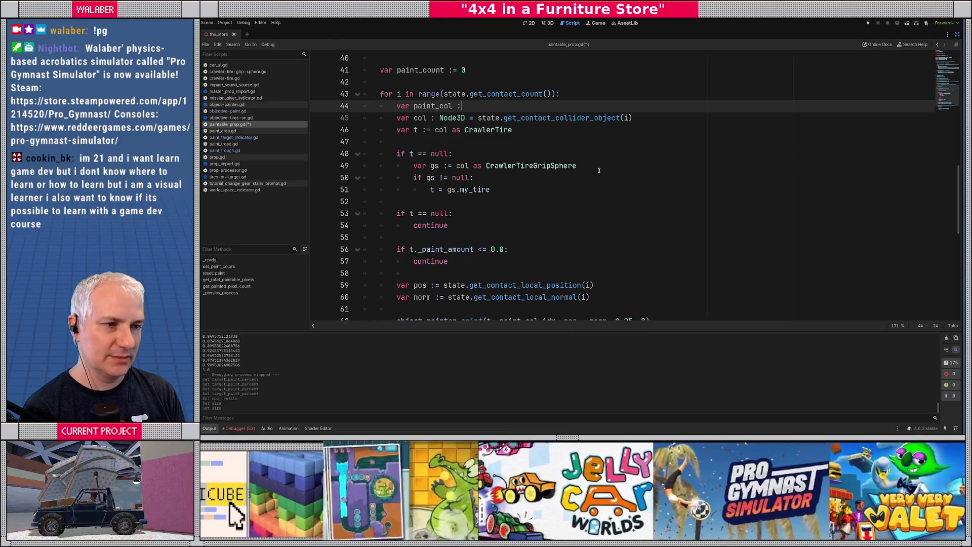
{"action": "key", "text": "Return"}
{"action": "key", "text": "Return"}
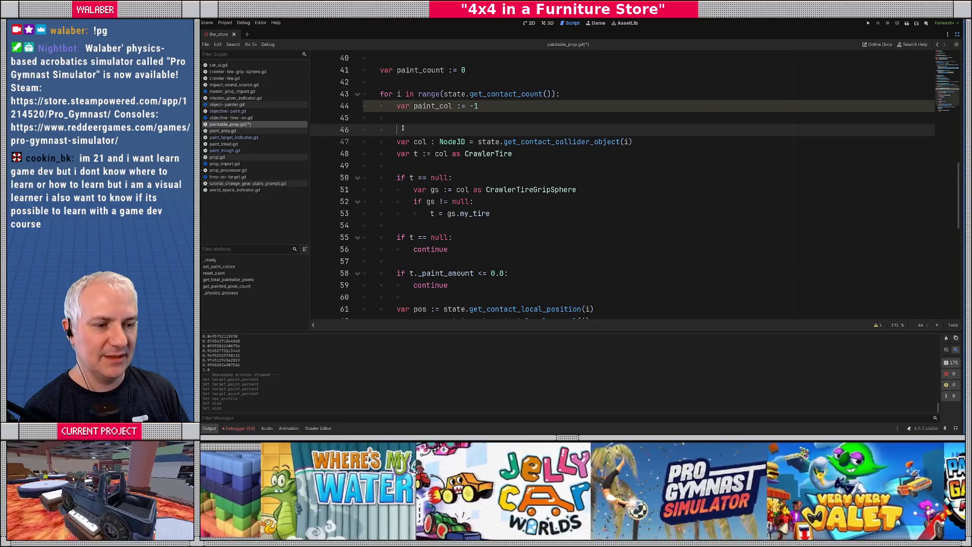
{"action": "scroll", "coordinate": [403, 128], "scroll_direction": "down", "scroll_amount": 3}
Insert 'if paint_col >= 0:' and indent the painting code beneath it.
{"action": "left_click", "coordinate": [411, 185]}
{"action": "key", "text": "Return"}
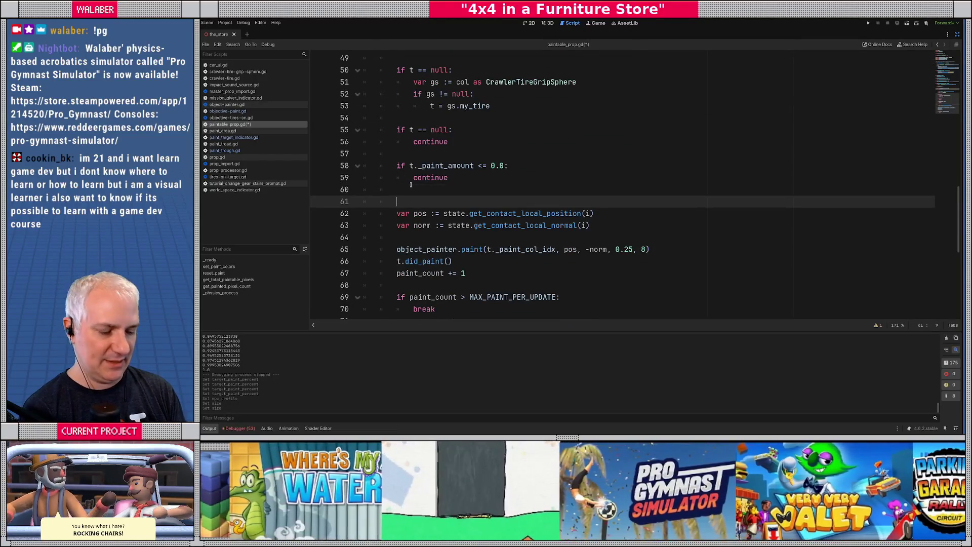
{"action": "type", "text": "if paint_col >= "}
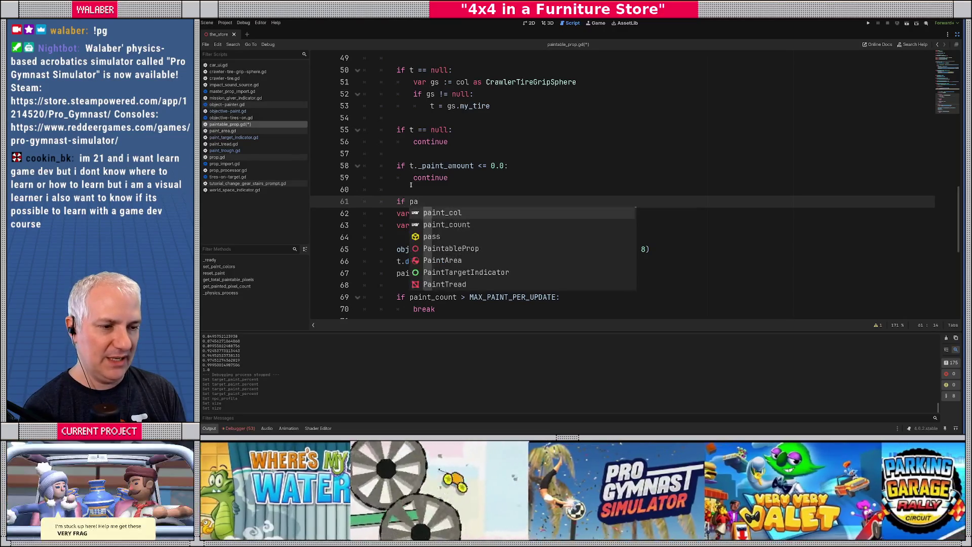
{"action": "type", "text": "0:"}
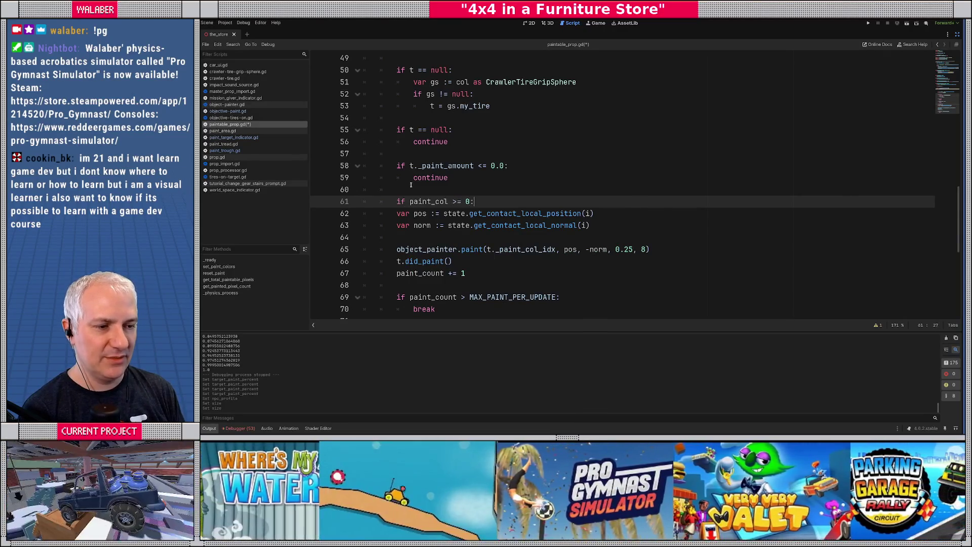
{"action": "key", "text": "Down"}
{"action": "key", "text": "Home"}
{"action": "scroll", "coordinate": [415, 206], "scroll_direction": "down", "scroll_amount": 2}
{"action": "scroll", "coordinate": [434, 229], "scroll_direction": "down", "scroll_amount": 2}
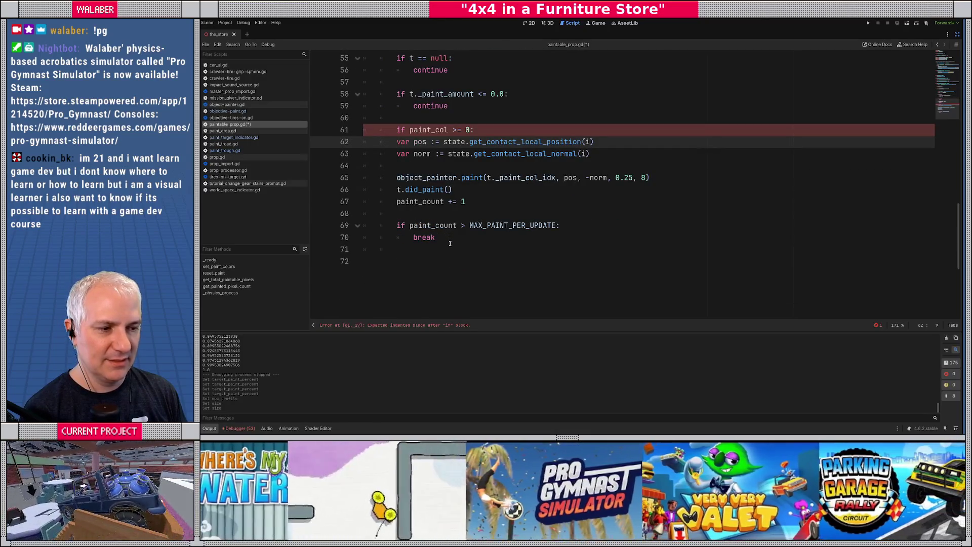
{"action": "left_click", "coordinate": [445, 238], "text": "shift"}
{"action": "key", "text": "Tab"}
{"action": "left_click", "coordinate": [519, 185]}
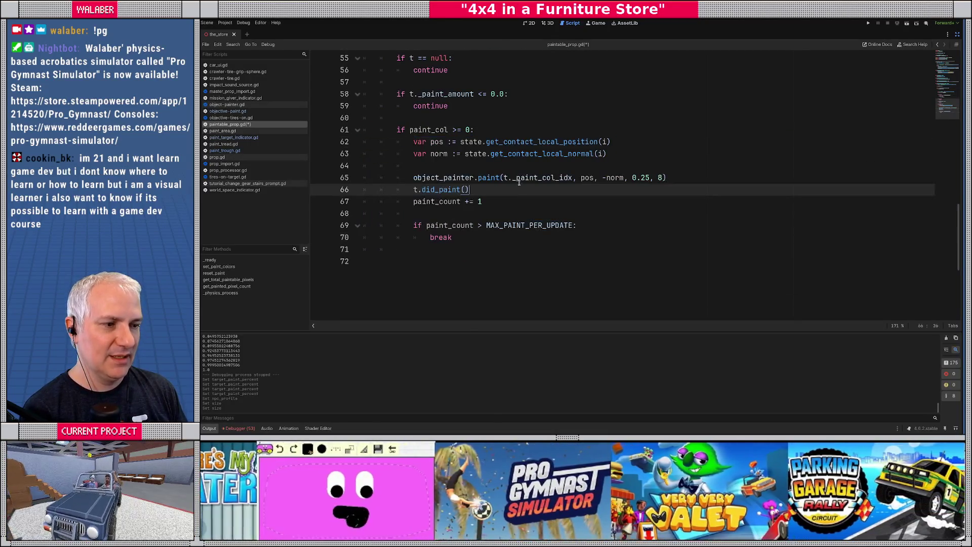
Replace t._paint_col_idx with paint_col in the paint call on line 65.
{"action": "mouse_move", "coordinate": [503, 178]}
{"action": "left_mouse_down"}
{"action": "mouse_move", "coordinate": [538, 177]}
{"action": "mouse_move", "coordinate": [517, 178]}
{"action": "left_mouse_up"}
{"action": "key", "text": "BackSpace"}
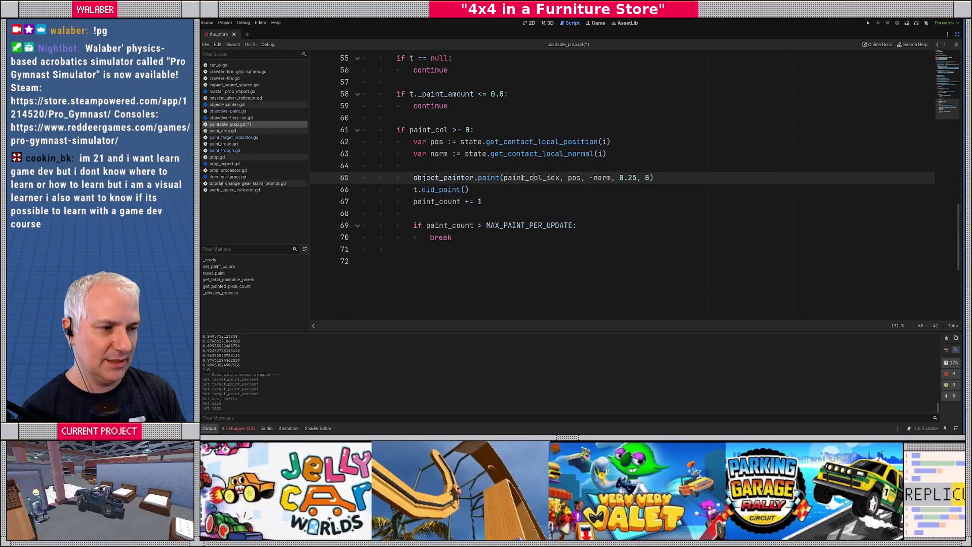
{"action": "key", "text": "Right"}
{"action": "key", "text": "Right"}
{"action": "key", "text": "Right"}
{"action": "key", "text": "Delete"}
{"action": "key", "text": "Delete"}
{"action": "key", "text": "Delete"}
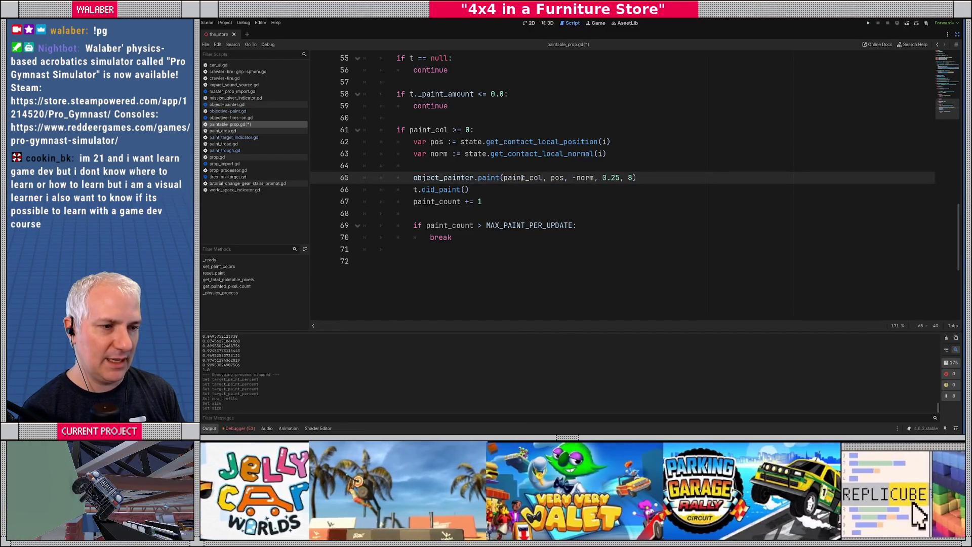
{"action": "scroll", "coordinate": [453, 154], "scroll_direction": "up", "scroll_amount": 4}
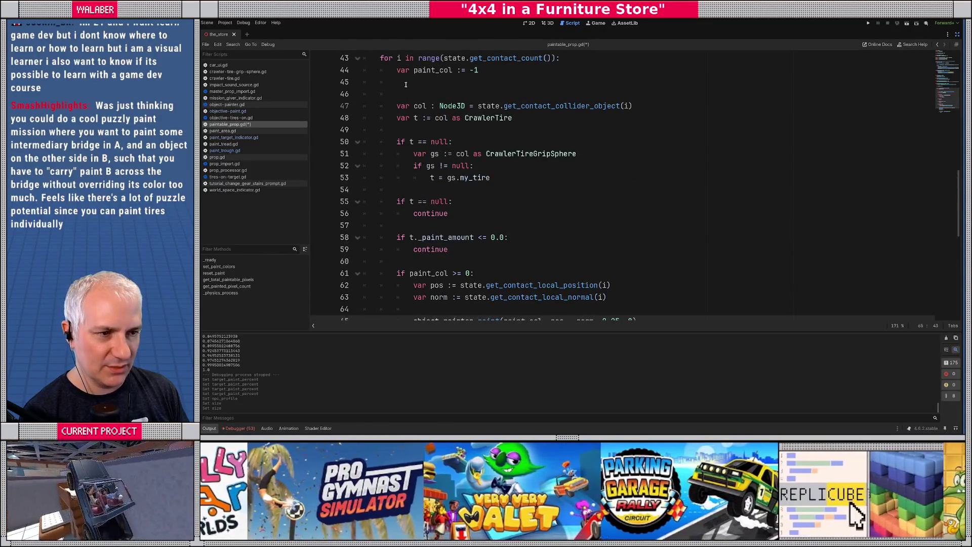
Change line 55 to 'if t != null and t._paint_amount > 0.0:'.
{"action": "left_click", "coordinate": [414, 82]}
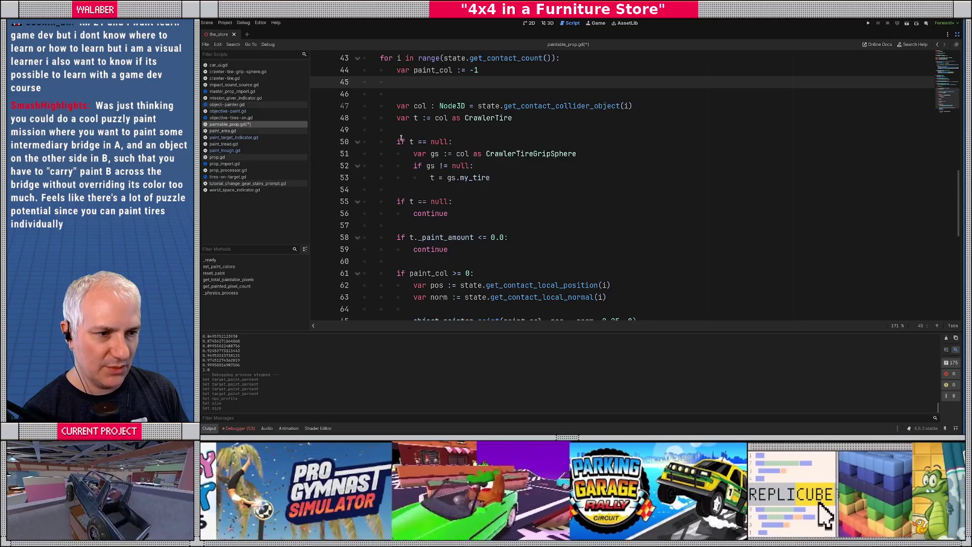
{"action": "left_click_drag", "start_coordinate": [395, 145], "coordinate": [454, 143]}
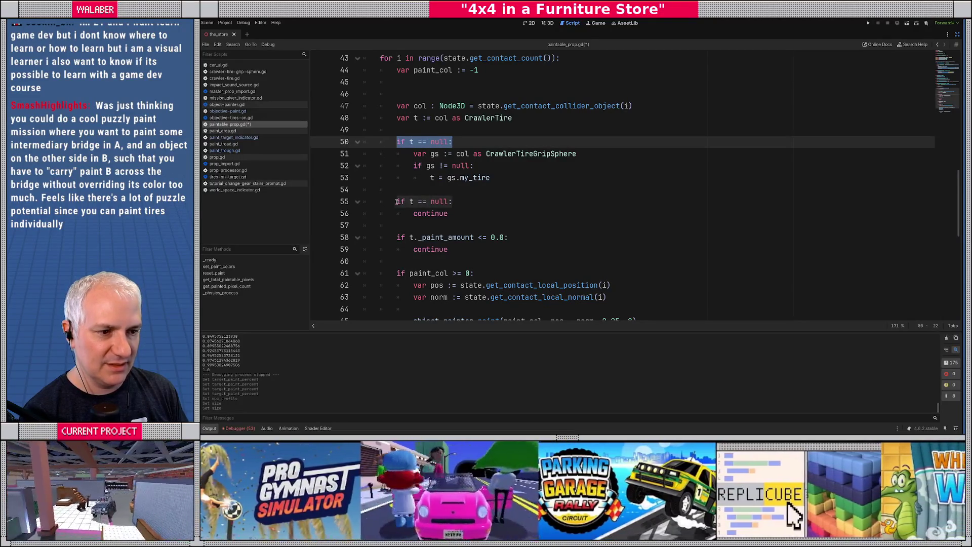
{"action": "left_click", "coordinate": [398, 202]}
{"action": "left_click", "coordinate": [417, 205]}
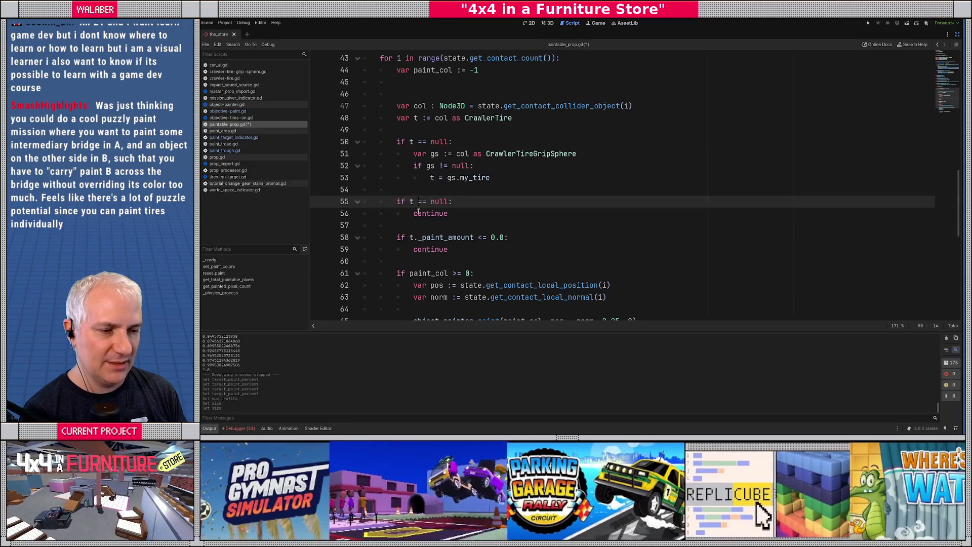
{"action": "key", "text": "Delete"}
{"action": "type", "text": "!"}
{"action": "key", "text": "End"}
{"action": "key", "text": "Left"}
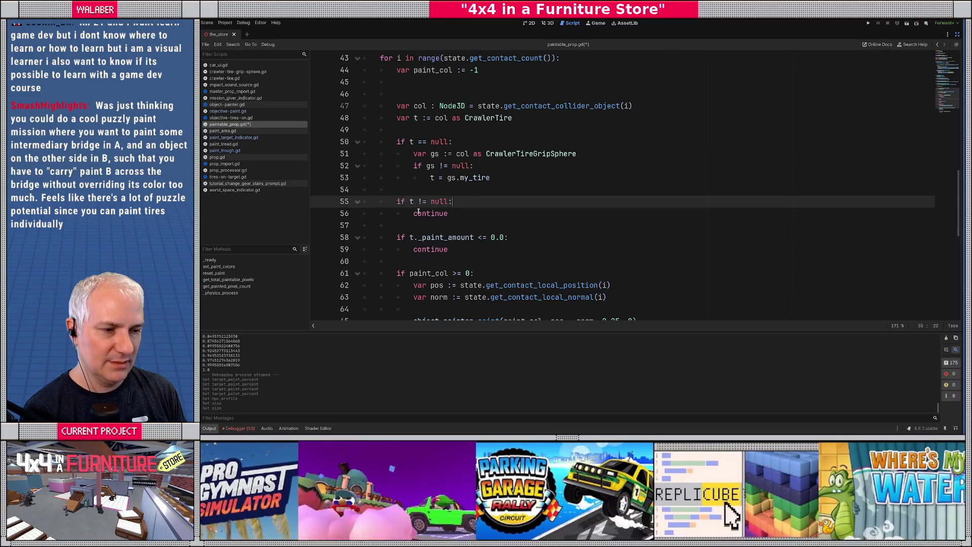
{"action": "type", "text": "and t._"}
{"action": "type", "text": "pa"}
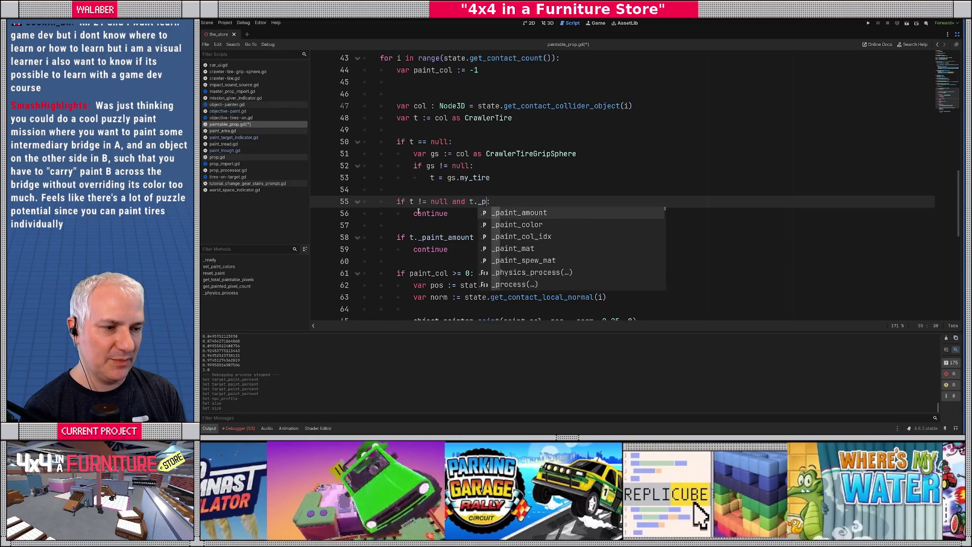
{"action": "key", "text": "Return"}
{"action": "type", "text": "> 0.0"}
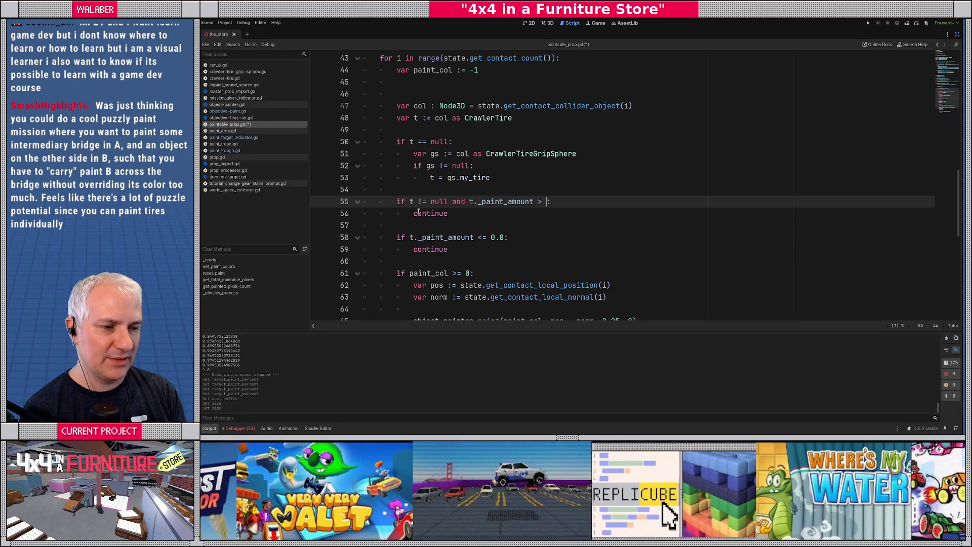
Replace the continue on line 56 with 'paint_col = t._paint_col_idx'.
{"action": "key", "text": "Down"}
{"action": "double_click", "coordinate": [418, 214]}
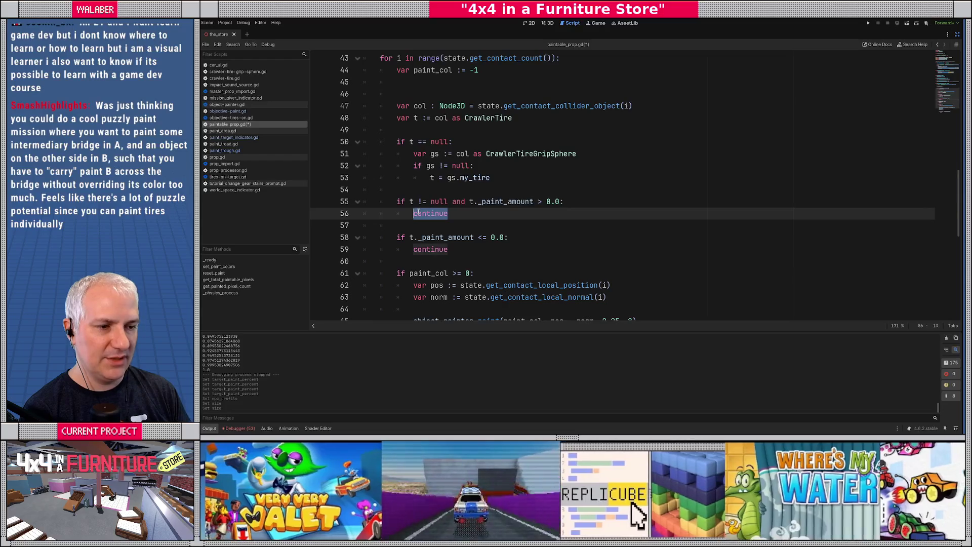
{"action": "scroll", "coordinate": [559, 222], "scroll_direction": "down", "scroll_amount": 1}
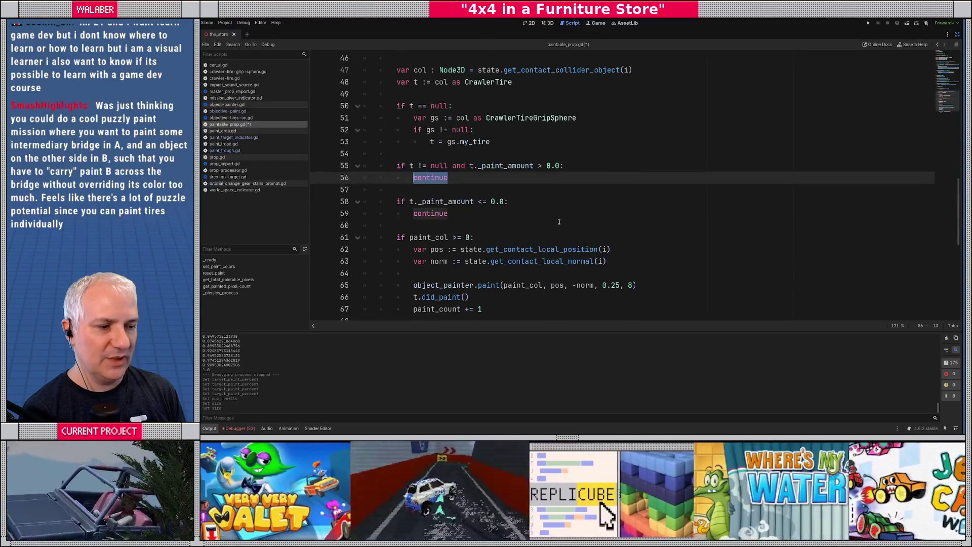
{"action": "type", "text": "paint_col = t._paint_"}
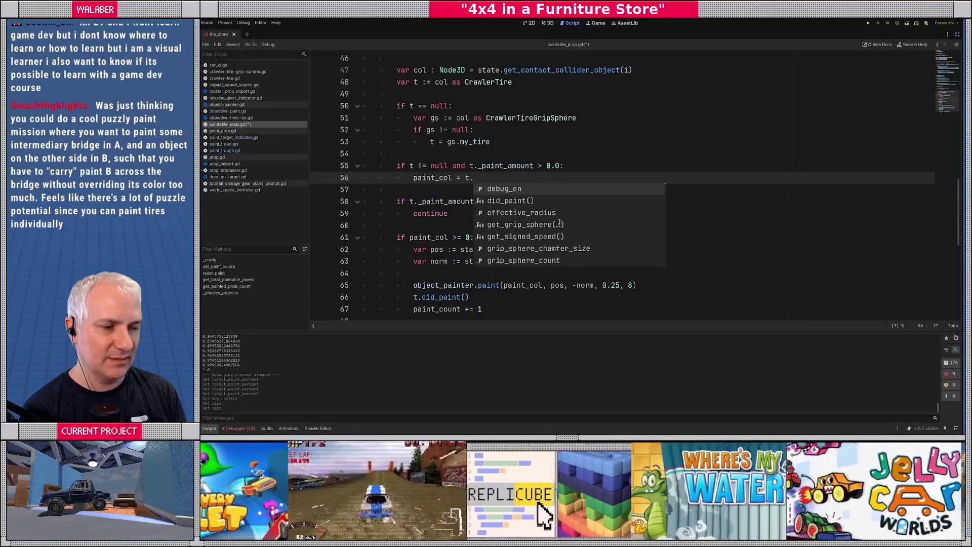
{"action": "type", "text": "col"}
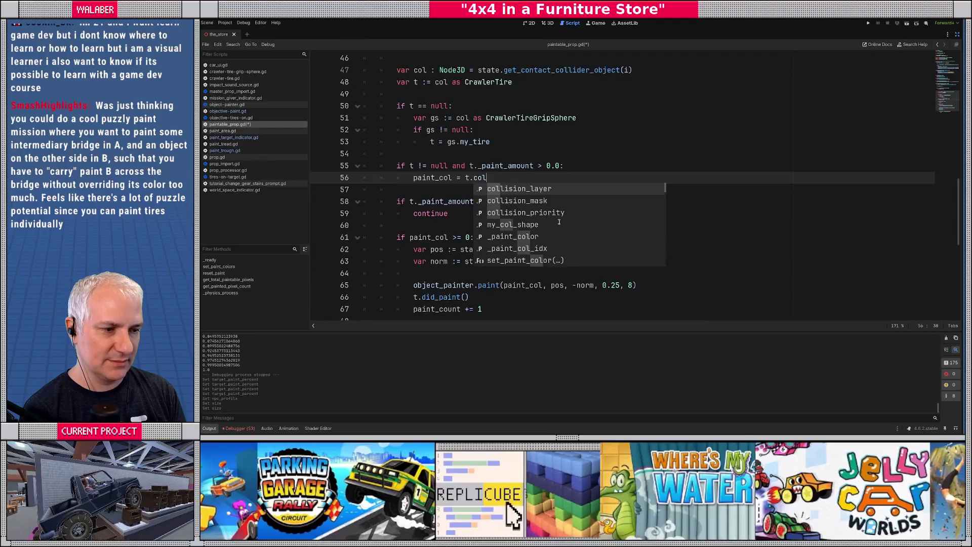
{"action": "type", "text": "_id"}
{"action": "key", "text": "Return"}
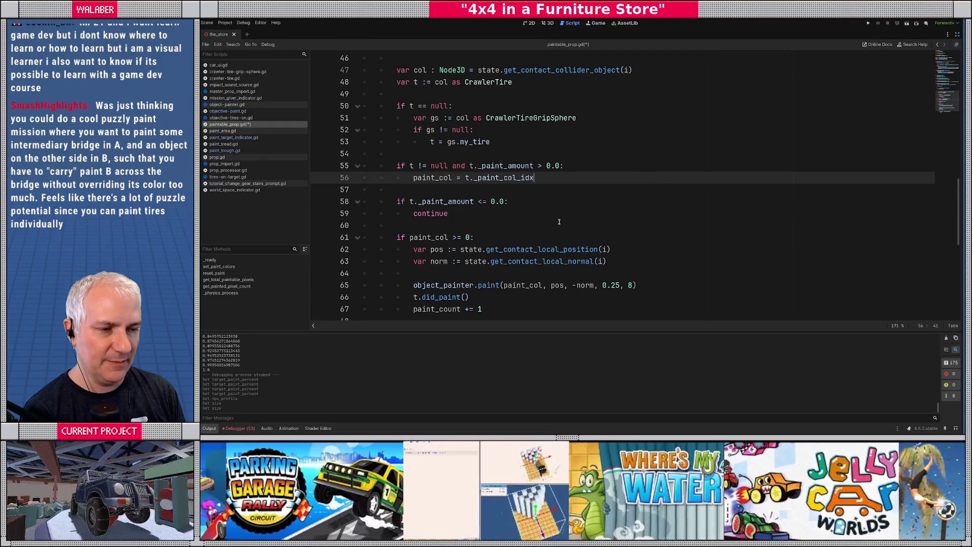
Swap the old paint-amount check for '# what about the paint trough?!?' and 'if paint_col < 0:'.
{"action": "key", "text": "Down"}
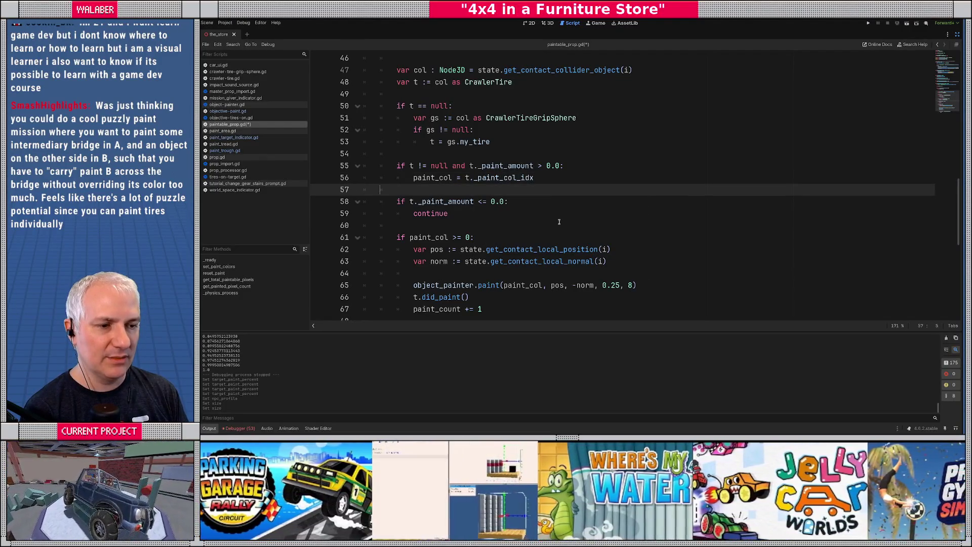
{"action": "key", "text": "shift+Down"}
{"action": "key", "text": "shift+Down"}
{"action": "key", "text": "BackSpace"}
{"action": "key", "text": "Return"}
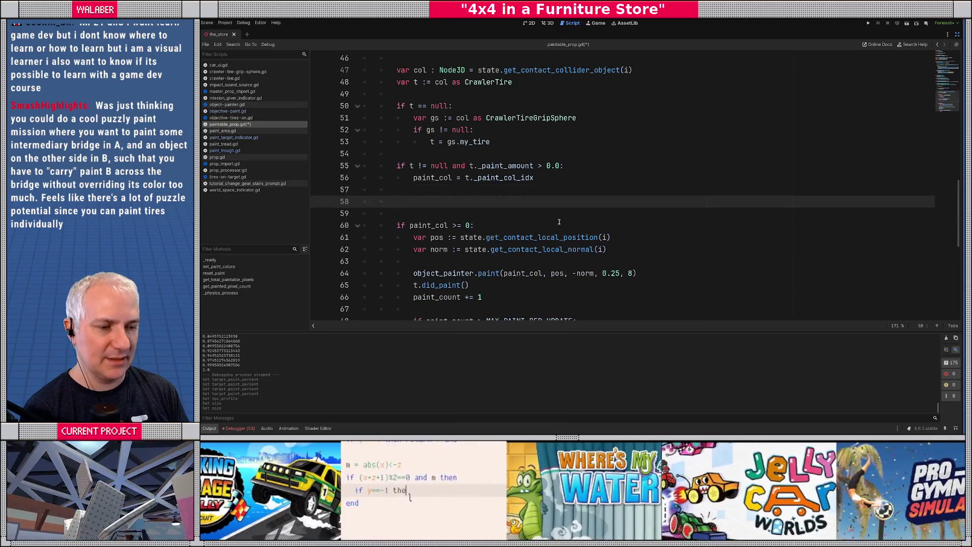
{"action": "type", "text": "# "}
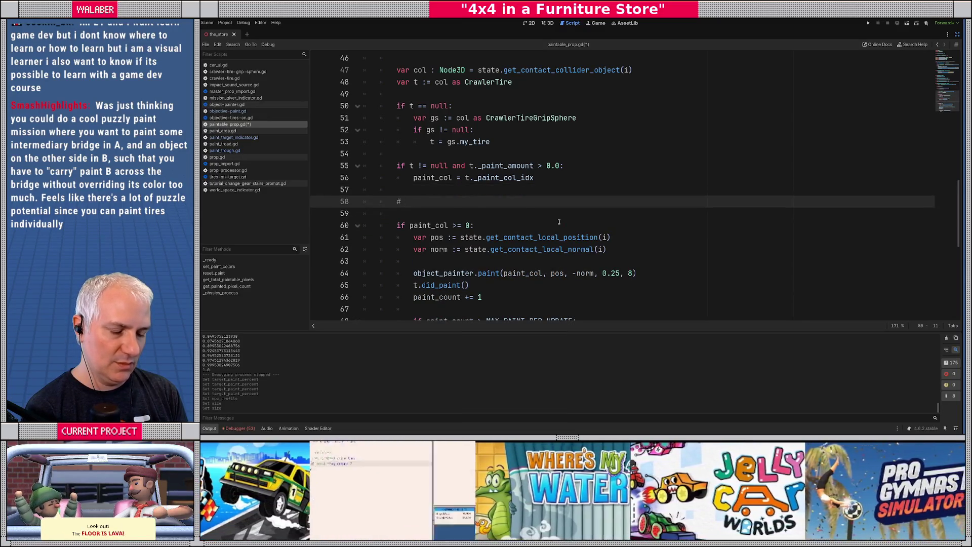
{"action": "type", "text": "what about the paint trough?!?"}
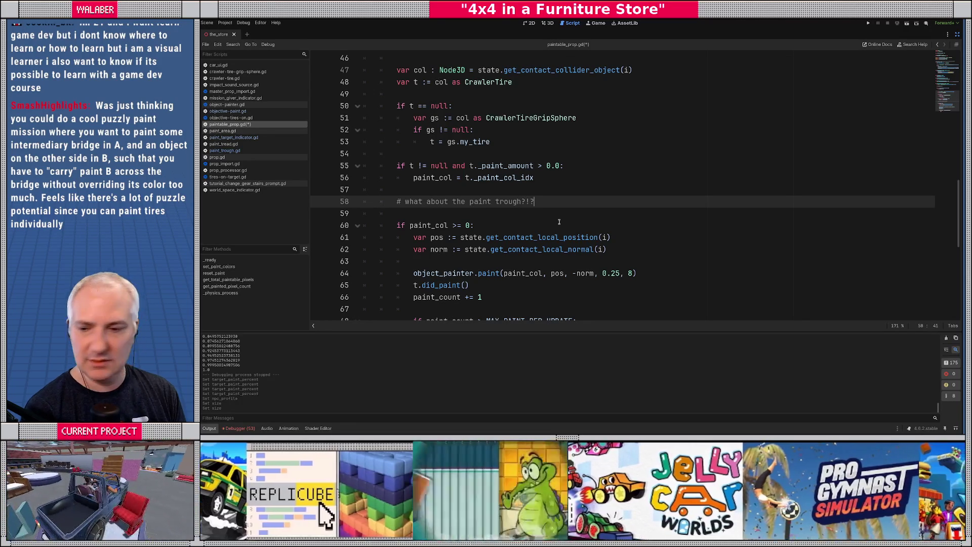
{"action": "key", "text": "Return"}
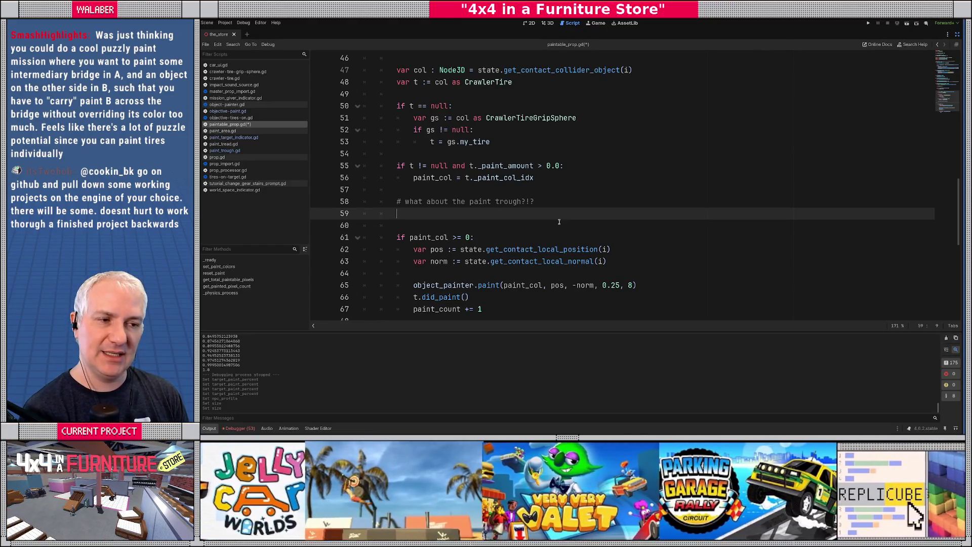
{"action": "type", "text": "if paint_col < 0:"}
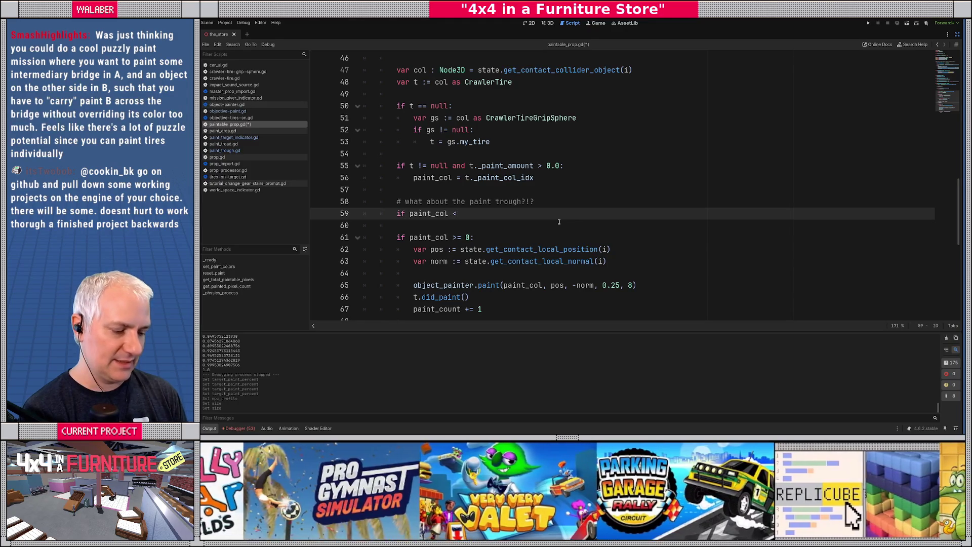
{"action": "key", "text": "Return"}
{"action": "scroll", "coordinate": [587, 219], "scroll_direction": "up", "scroll_amount": 1}
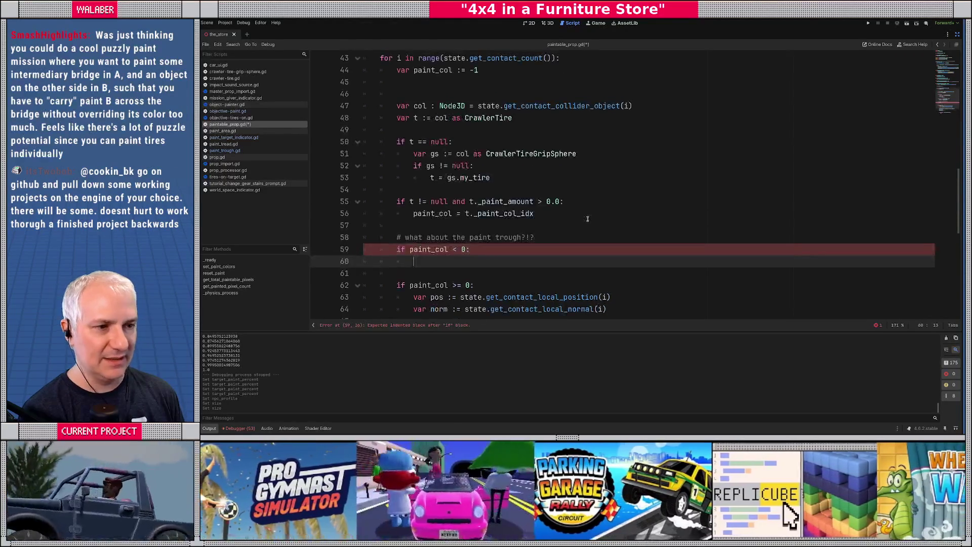
{"action": "type", "text": "var"}
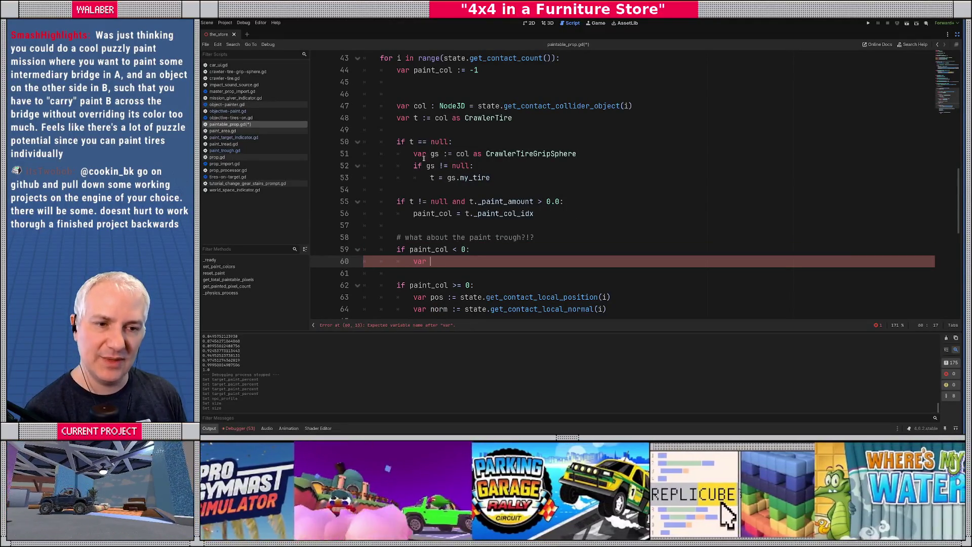
{"action": "left_click", "coordinate": [225, 150]}
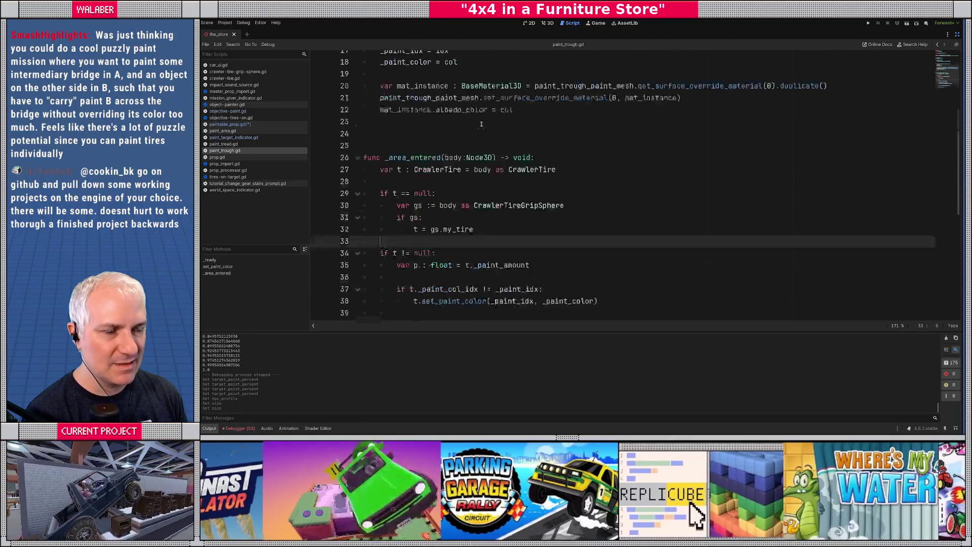
Restore the side panels, open PaintTrough.tscn, and show its PaintTrough-prop root node's Groups.
{"action": "scroll", "coordinate": [481, 125], "scroll_direction": "up", "scroll_amount": 6}
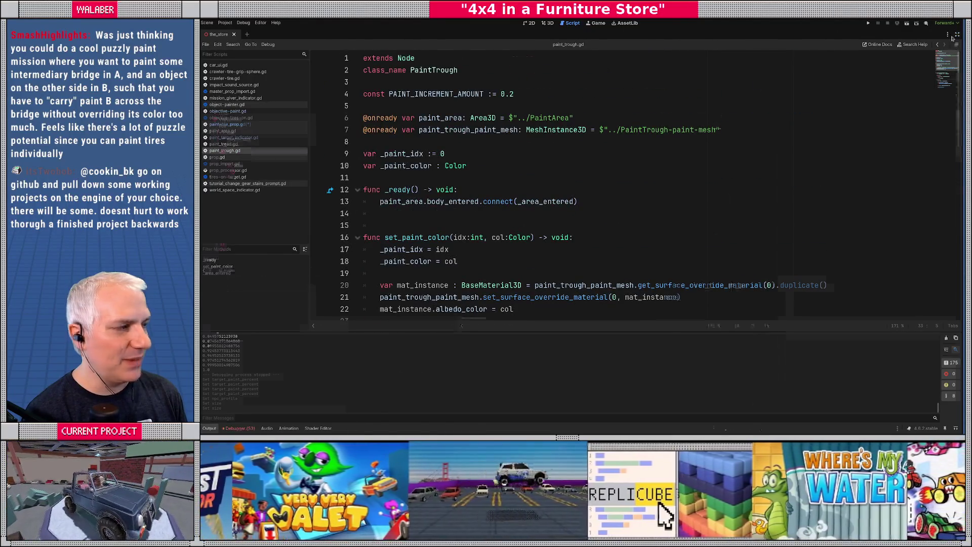
{"action": "key", "text": "ctrl+shift+F11"}
{"action": "double_click", "coordinate": [243, 337]}
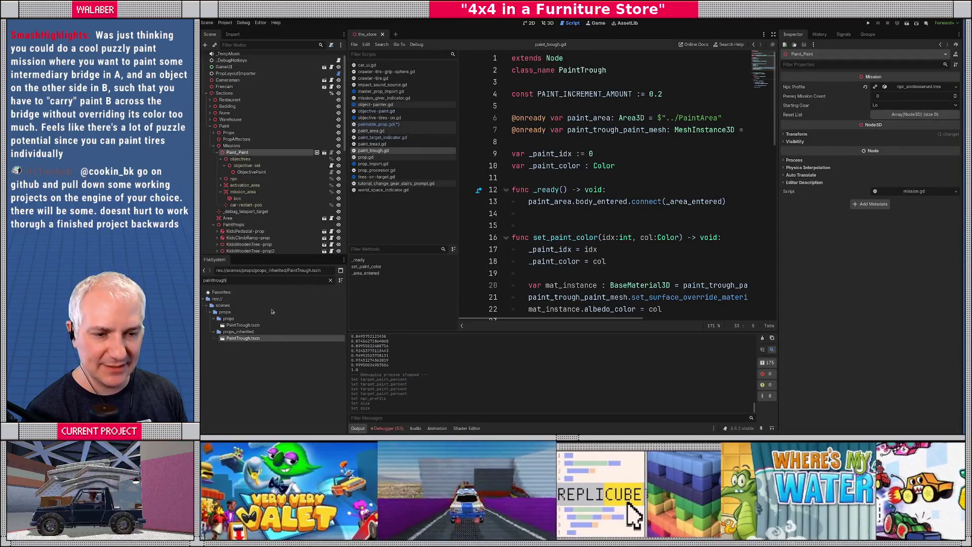
{"action": "left_click", "coordinate": [237, 90]}
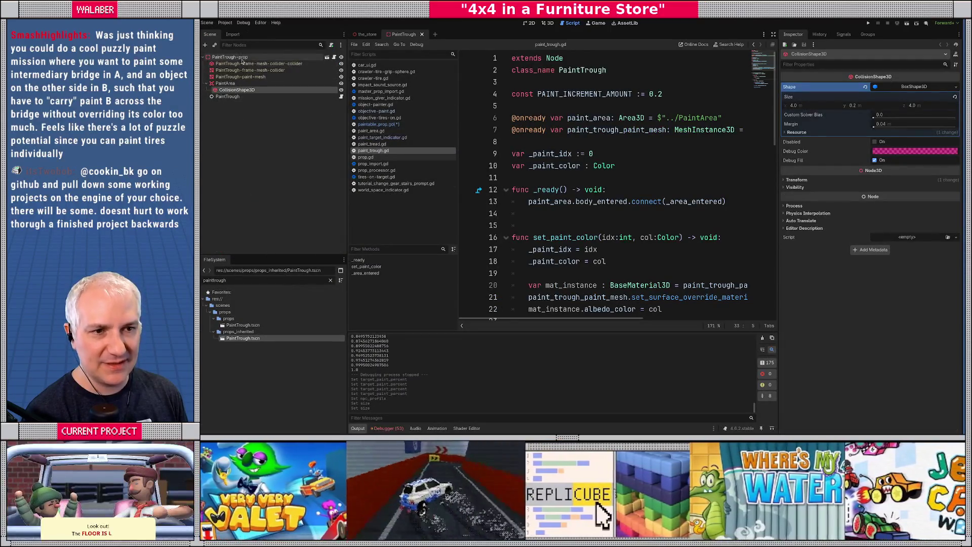
{"action": "left_click", "coordinate": [238, 57]}
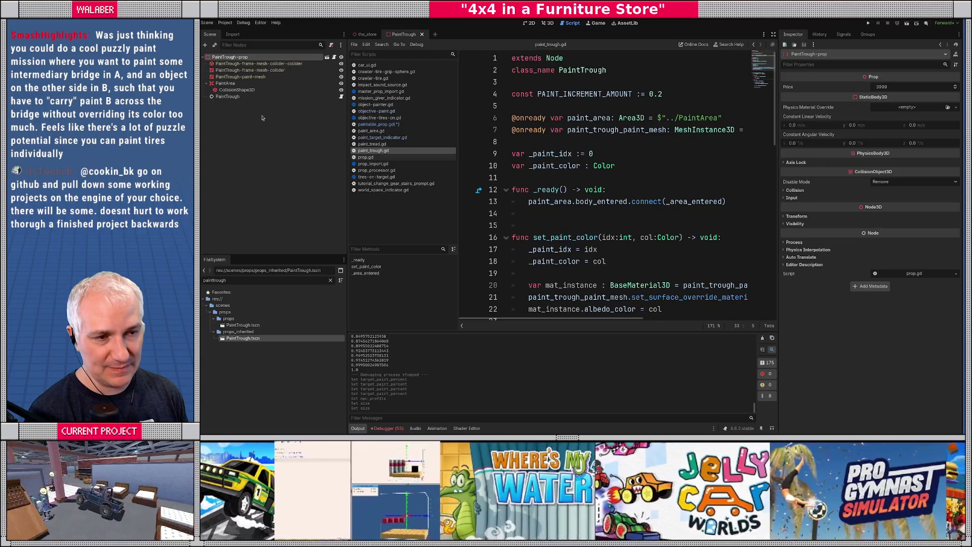
{"action": "left_click", "coordinate": [868, 34]}
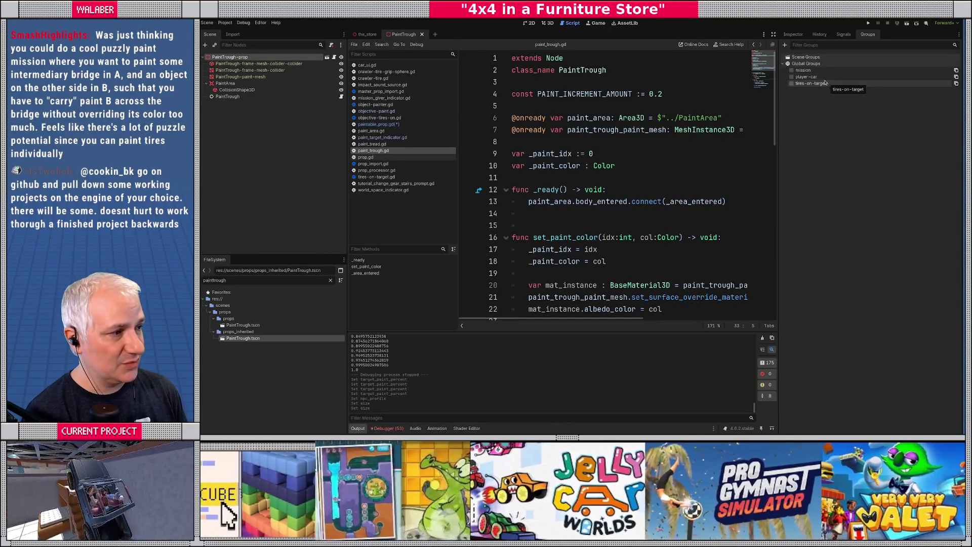
Create a global group named paint_trough containing the PaintTrough prop, and save.
{"action": "left_click", "coordinate": [785, 46]}
{"action": "type", "text": "paint_trough"}
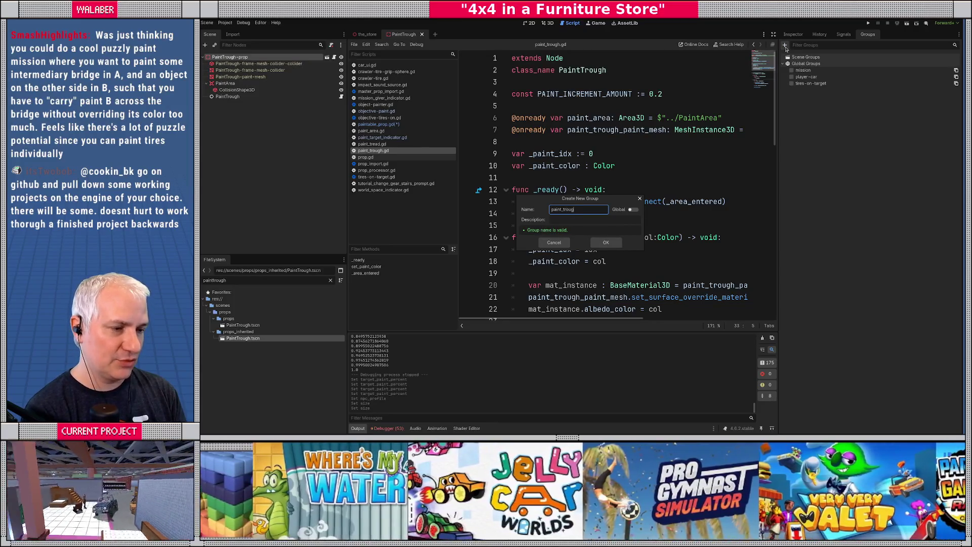
{"action": "key", "text": "ctrl+a"}
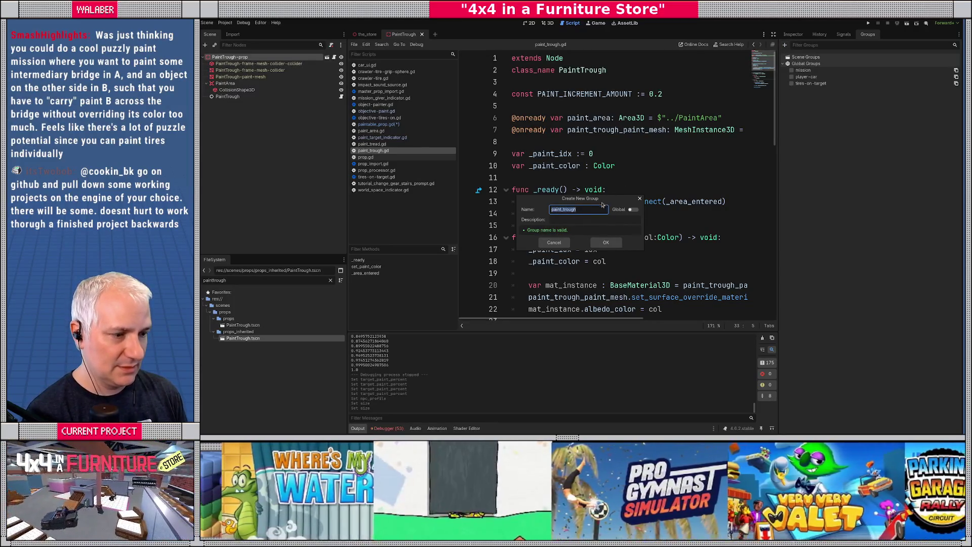
{"action": "left_click", "coordinate": [632, 210]}
{"action": "left_click", "coordinate": [606, 242]}
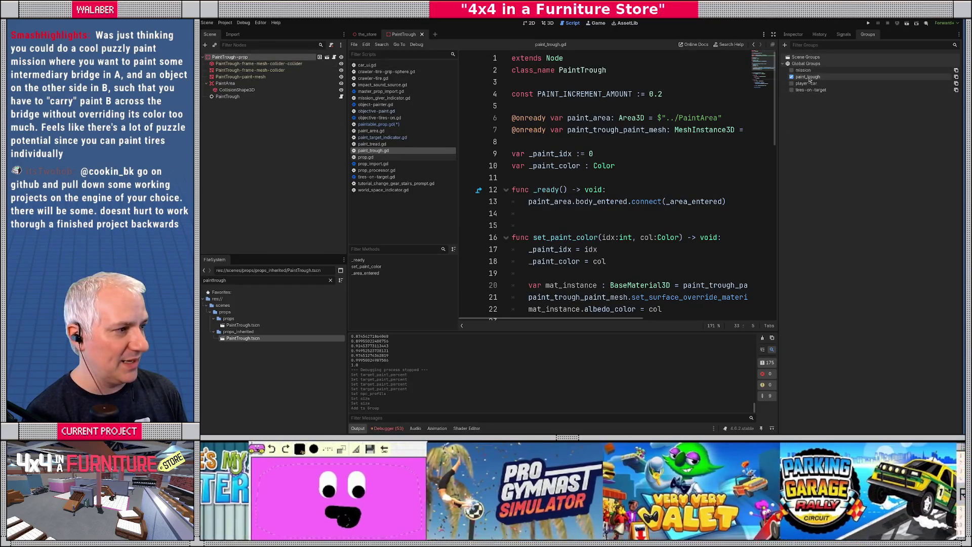
{"action": "key", "text": "ctrl+s"}
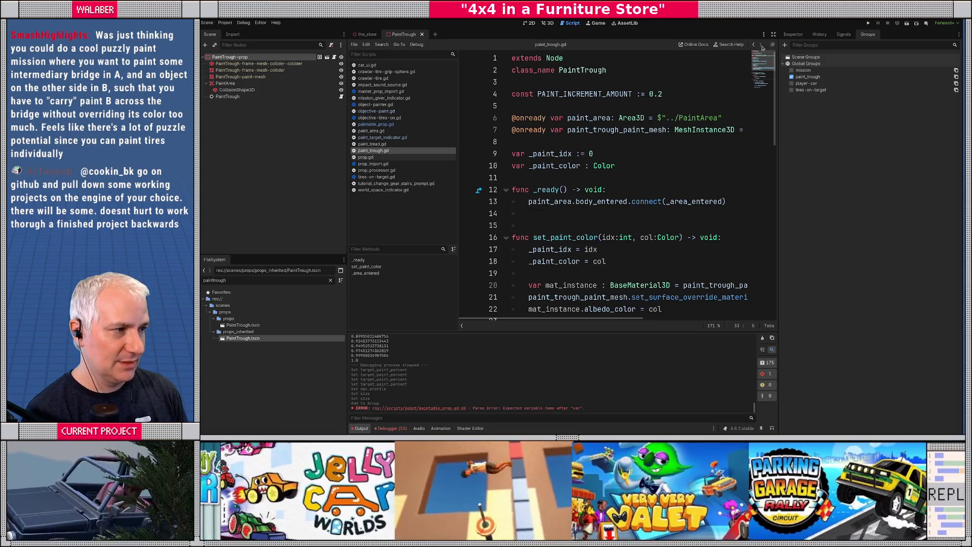
Widen the code view, scroll through paint_trough.gd, and return to paintable_prop.gd's line 60 error.
{"action": "left_click", "coordinate": [774, 34]}
{"action": "left_click", "coordinate": [410, 224]}
{"action": "scroll", "coordinate": [410, 217], "scroll_direction": "down", "scroll_amount": 1}
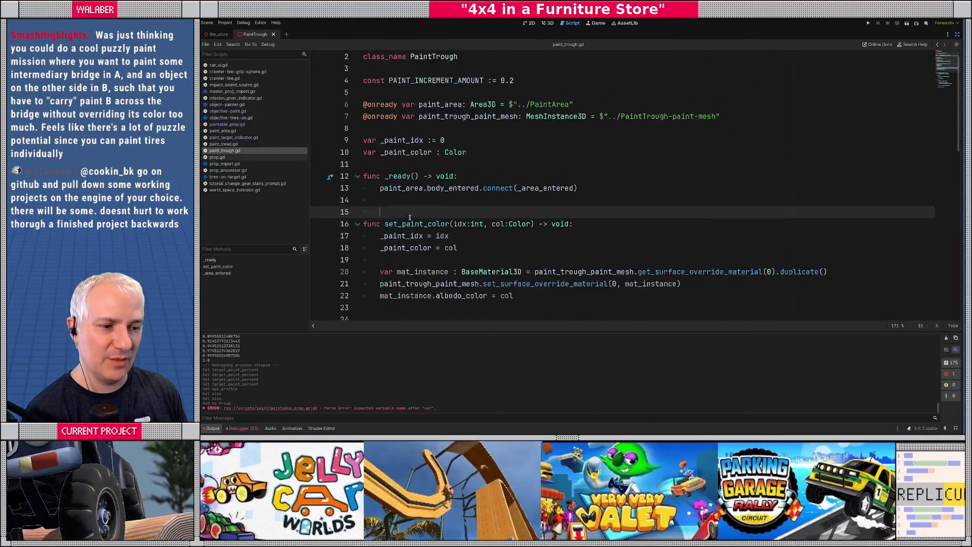
{"action": "scroll", "coordinate": [410, 218], "scroll_direction": "down", "scroll_amount": 2}
{"action": "scroll", "coordinate": [387, 199], "scroll_direction": "down", "scroll_amount": 2}
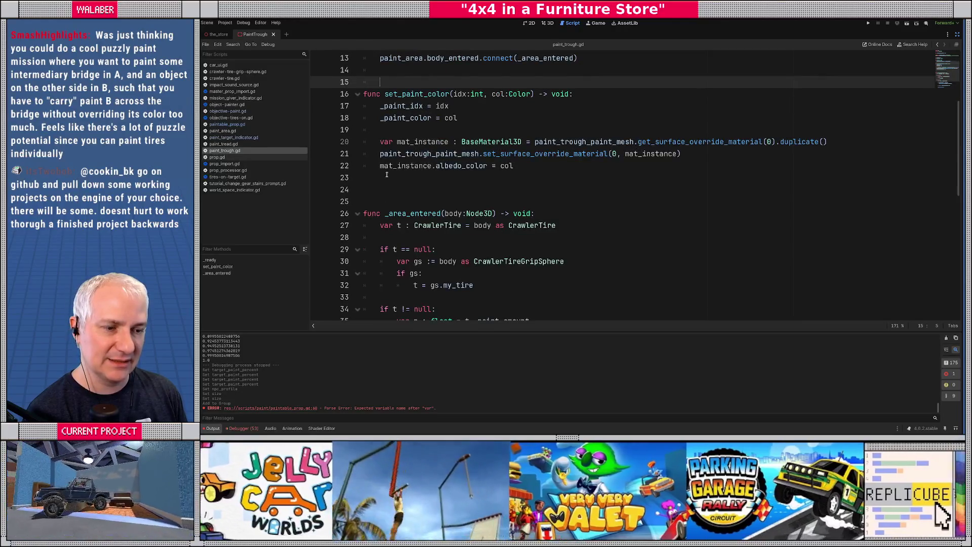
{"action": "scroll", "coordinate": [387, 175], "scroll_direction": "down", "scroll_amount": 2}
{"action": "scroll", "coordinate": [382, 166], "scroll_direction": "down", "scroll_amount": 4}
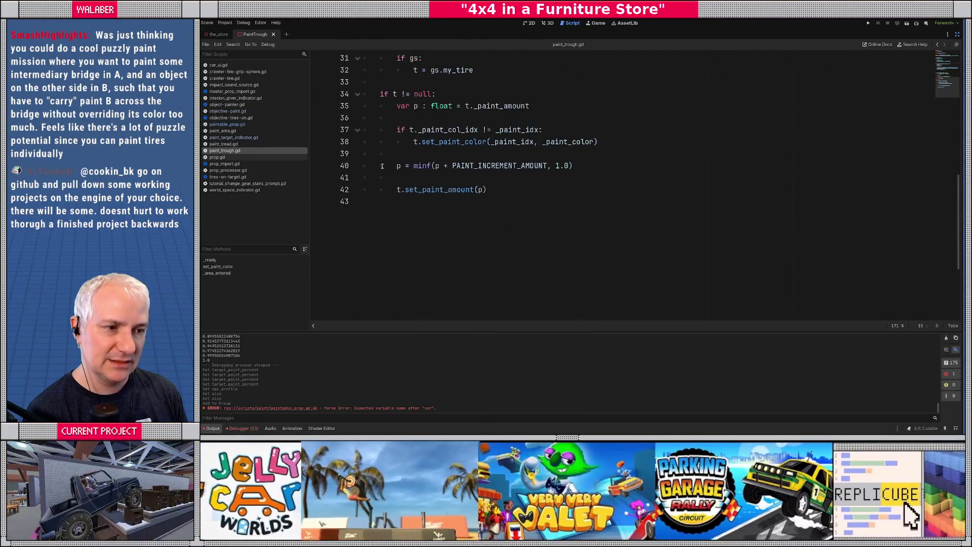
{"action": "scroll", "coordinate": [382, 167], "scroll_direction": "up", "scroll_amount": 7}
{"action": "left_click", "coordinate": [228, 124]}
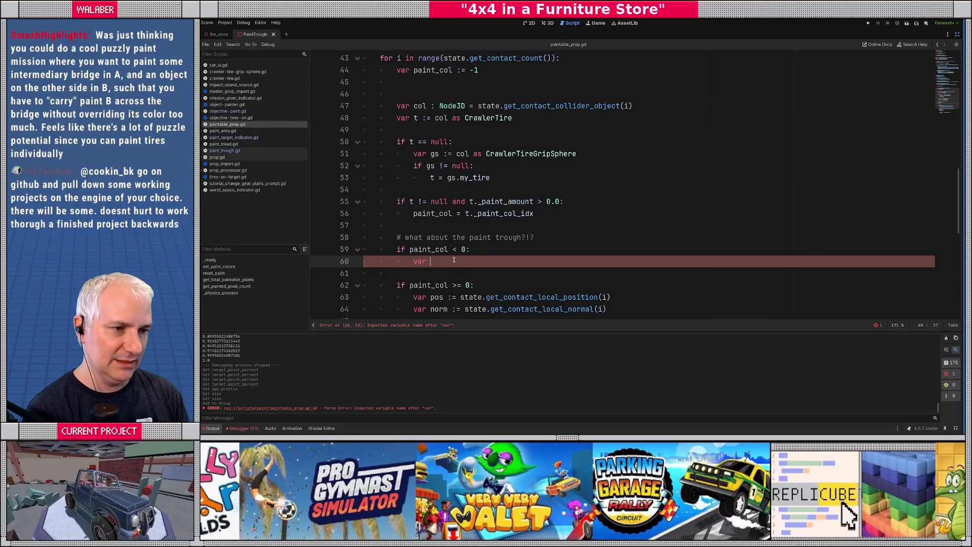
Cast the collider on line 60 with var prop := col as Prop.
{"action": "type", "text": "prop :"}
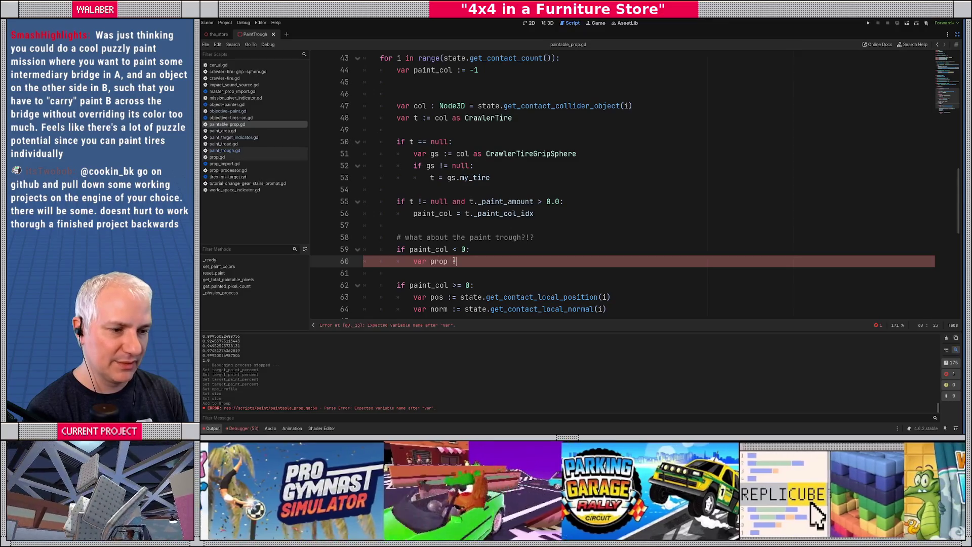
{"action": "type", "text": " Prop = "}
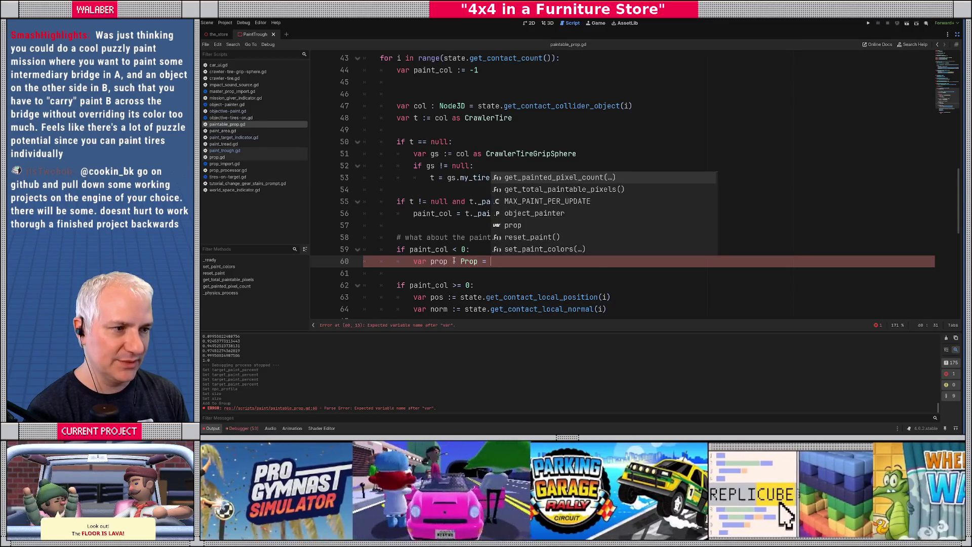
{"action": "type", "text": "co"}
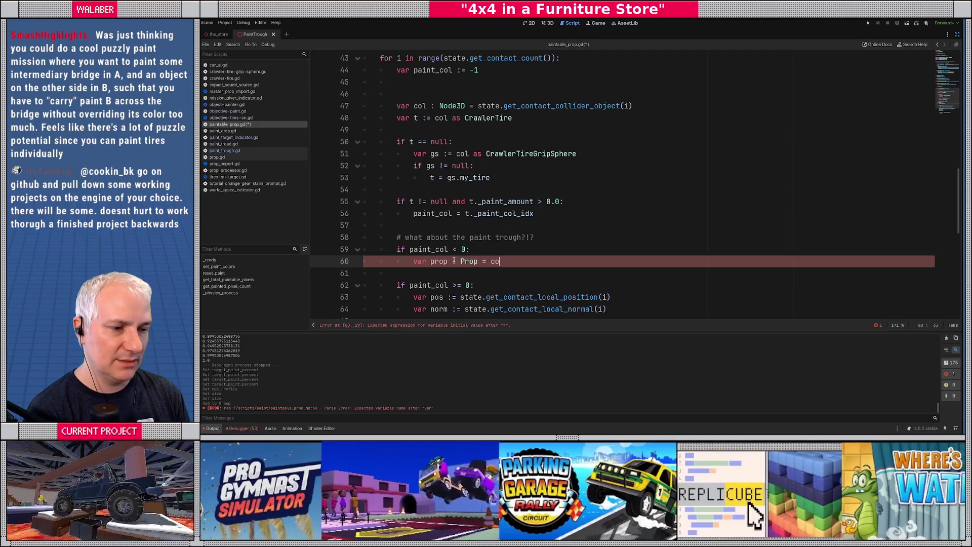
{"action": "key", "text": "BackSpace"}
{"action": "key", "text": "BackSpace"}
{"action": "key", "text": "BackSpace"}
{"action": "type", "text": "= c"}
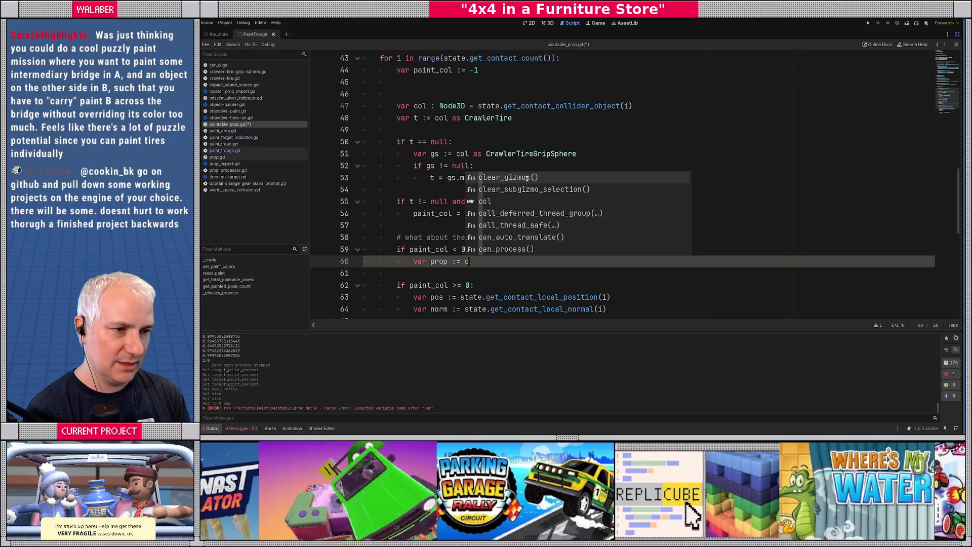
{"action": "type", "text": "ol as Prop"}
{"action": "key", "text": "Return"}
Add the condition if prop != null and prop.is_in_group(&"paint_trough"): below the cast.
{"action": "type", "text": "if prop"}
{"action": "type", "text": "!= nu"}
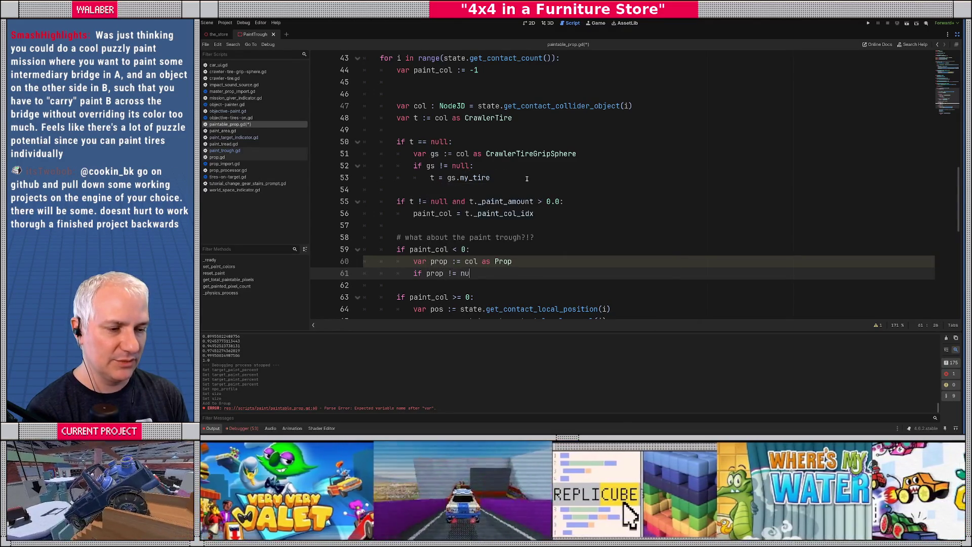
{"action": "type", "text": "ll and pro"}
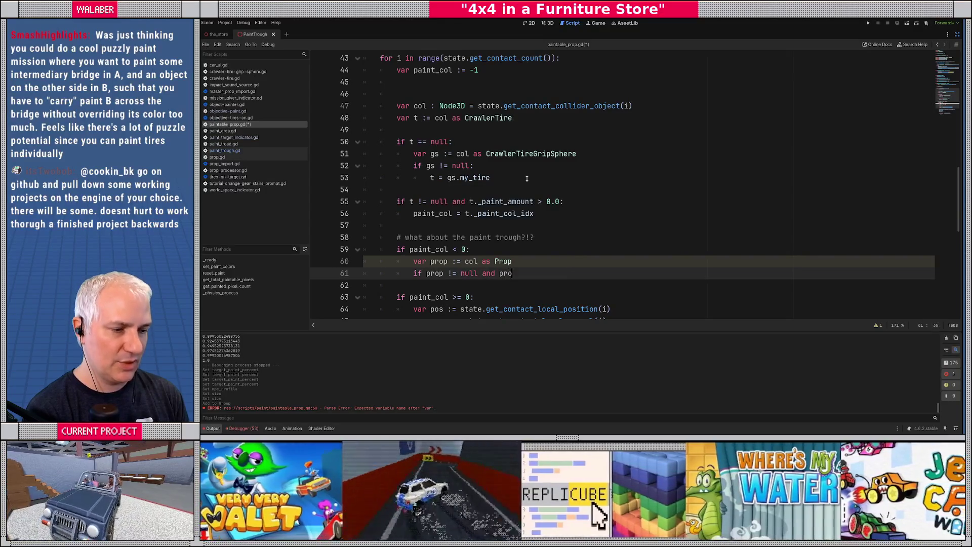
{"action": "type", "text": "p.grou"}
{"action": "key", "text": "Down"}
{"action": "key", "text": "Return"}
{"action": "type", "text": "&\"paint_trough"}
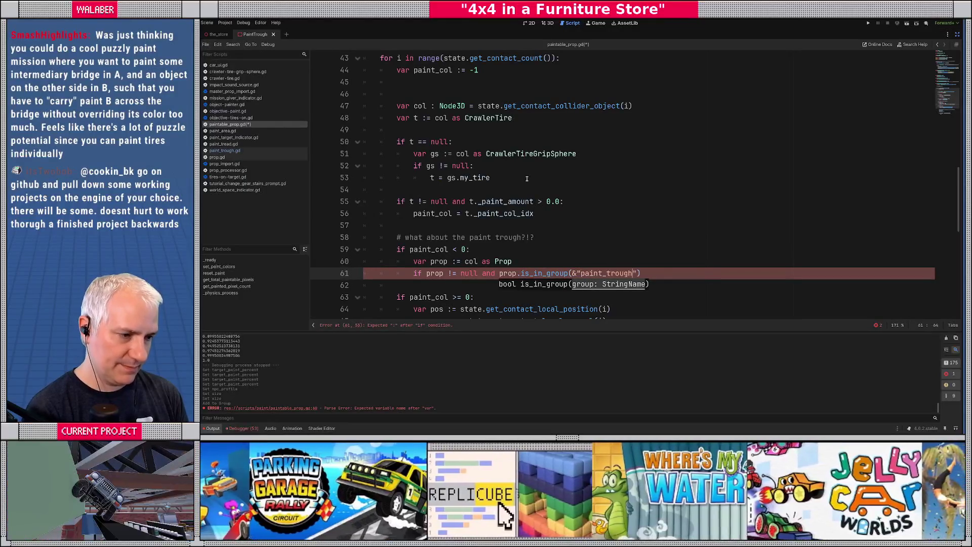
{"action": "key", "text": "End"}
{"action": "type", "text": ":"}
{"action": "key", "text": "Return"}
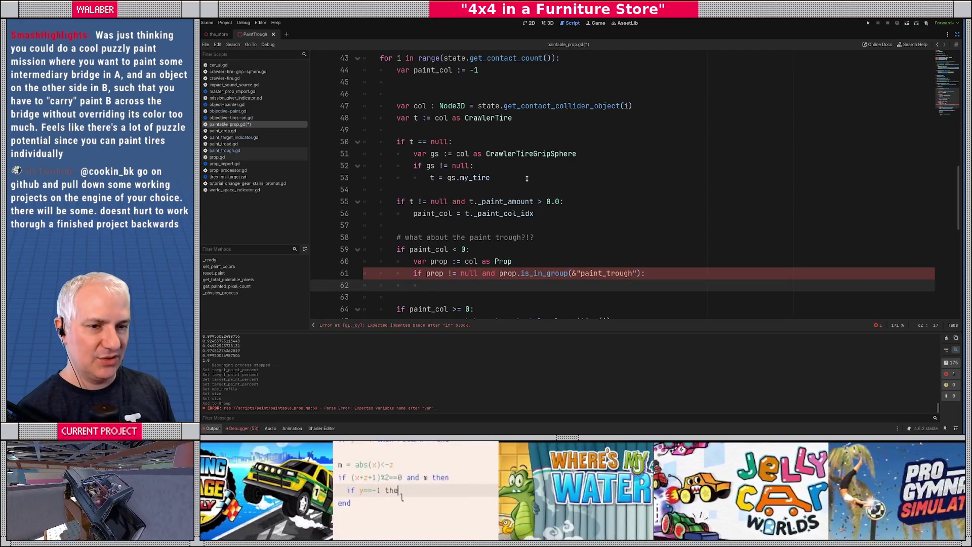
{"action": "scroll", "coordinate": [526, 179], "scroll_direction": "down", "scroll_amount": 1}
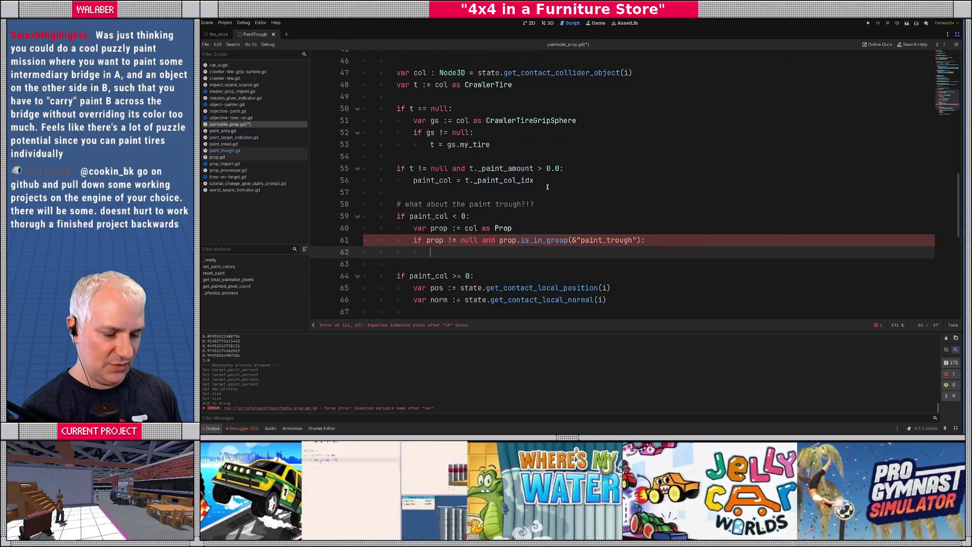
{"action": "type", "text": "var t"}
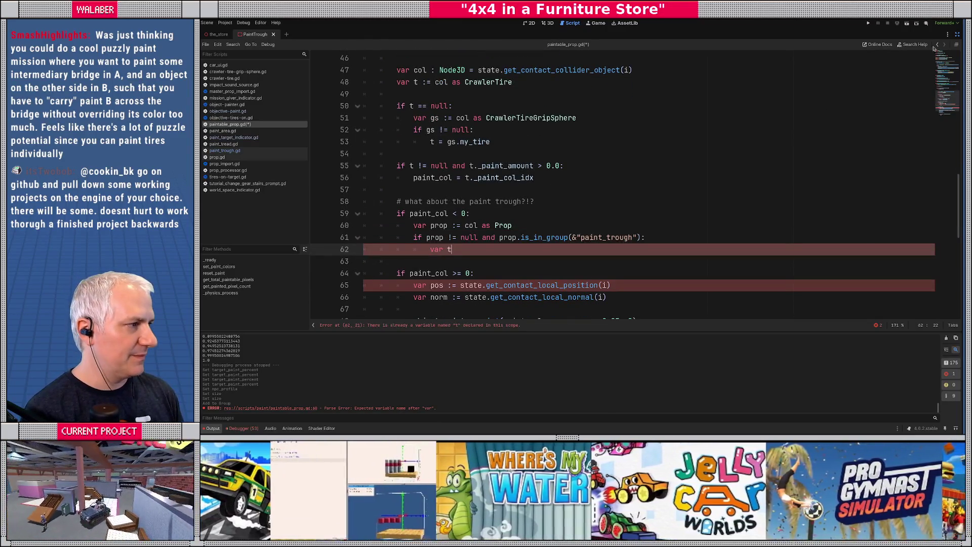